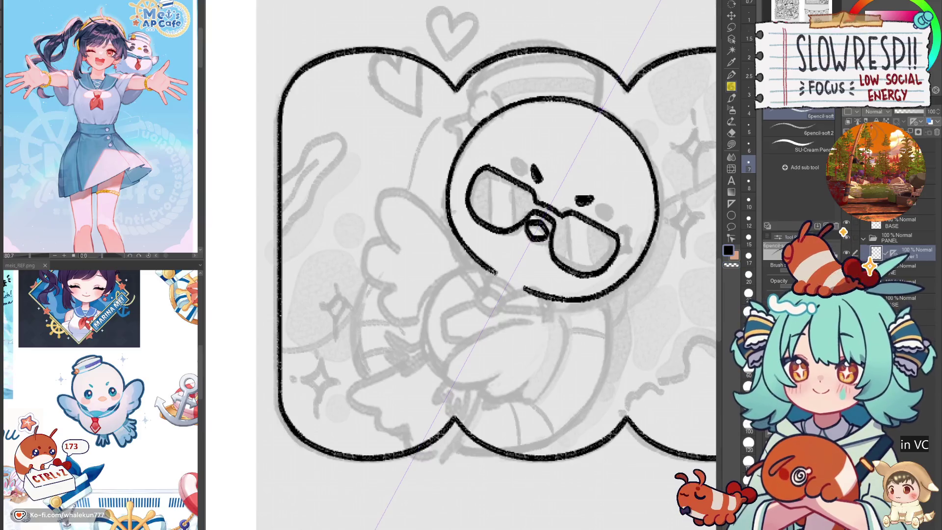
- Undo the closing strokes under the head and ink the neck outline below it
key(ctrl+z)
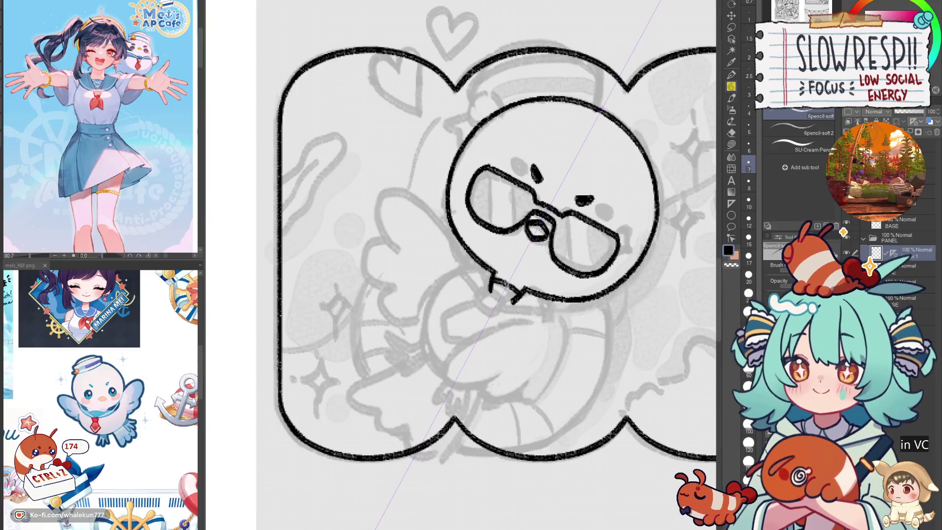
key(ctrl+z)
key(ctrl+z)
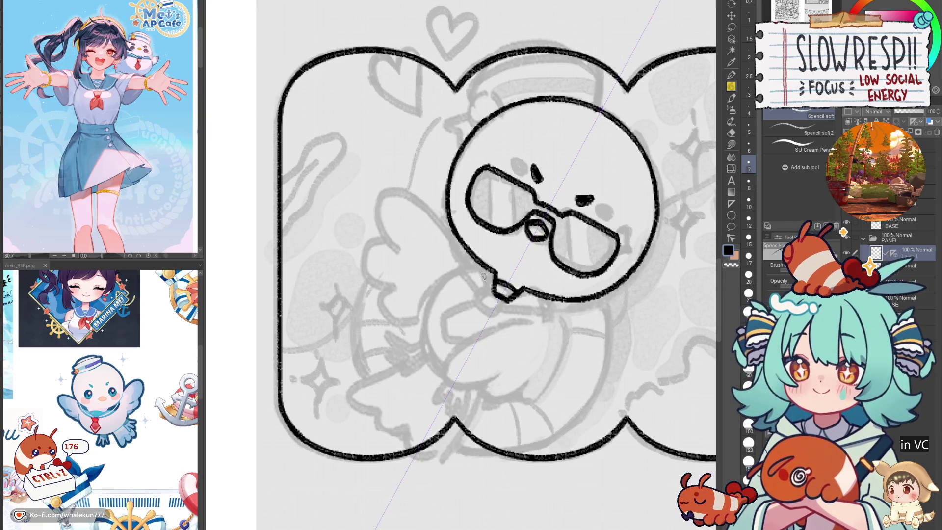
drag(471, 254, 491, 293)
drag(551, 300, 510, 307)
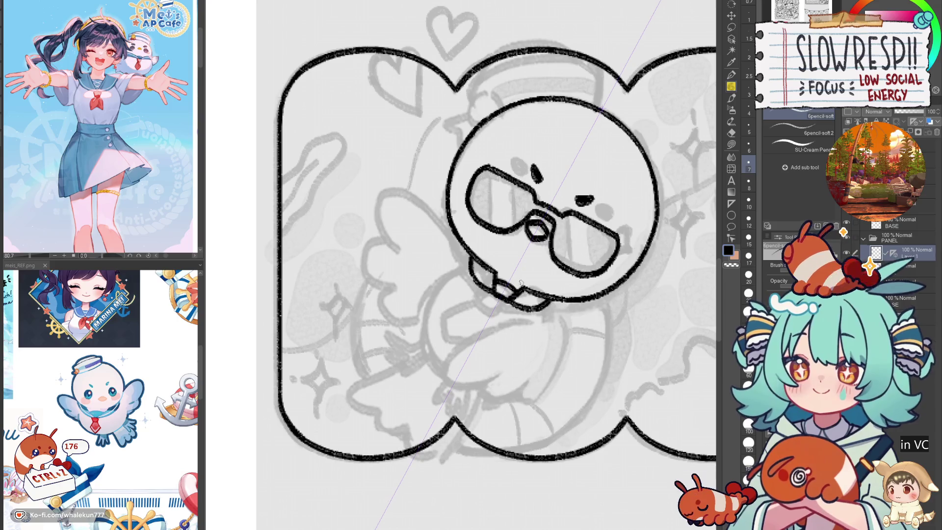
scroll(497, 306, up, 1)
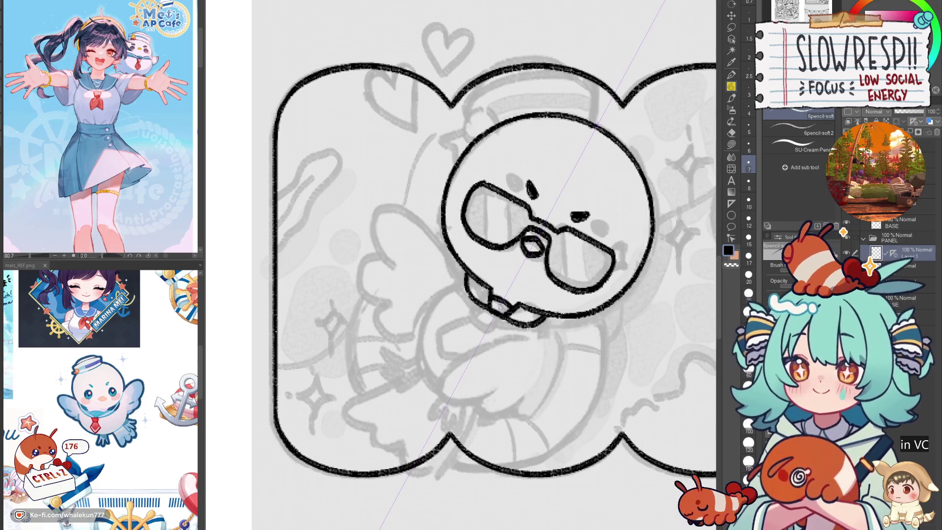
scroll(506, 314, up, 1)
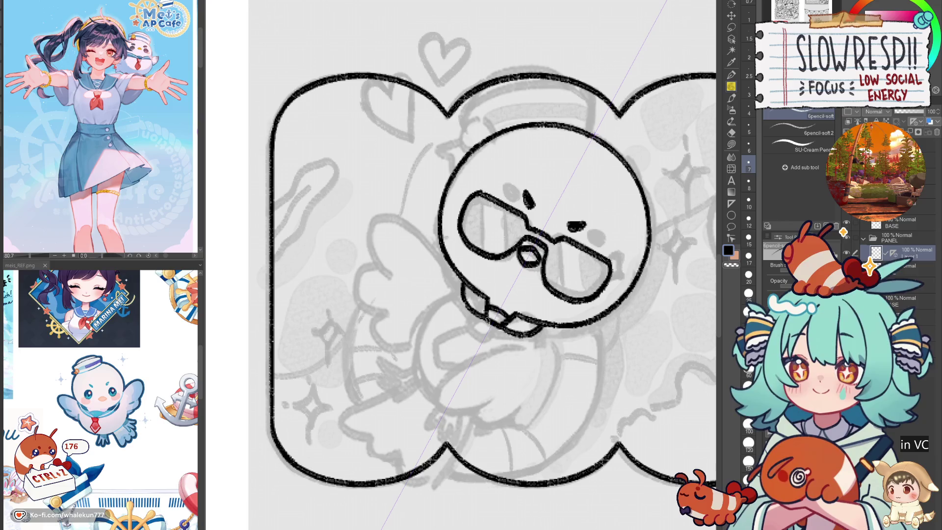
- Try collar marks below the beak, then ink a curved wing line down-left from the beak
mouse_move(482, 315)
mouse_down()
mouse_move(477, 333)
mouse_move(495, 346)
mouse_up()
key(ctrl+z)
key(ctrl+z)
key(ctrl+z)
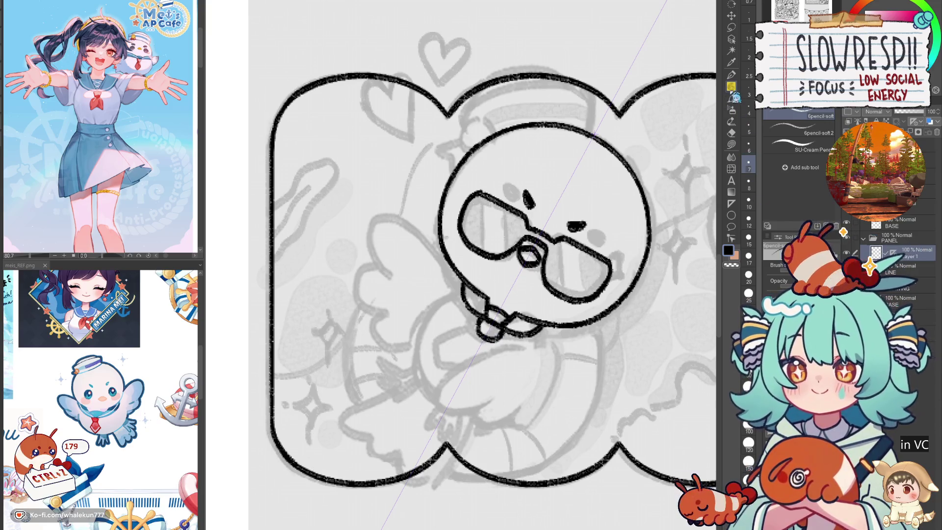
key(ctrl+z)
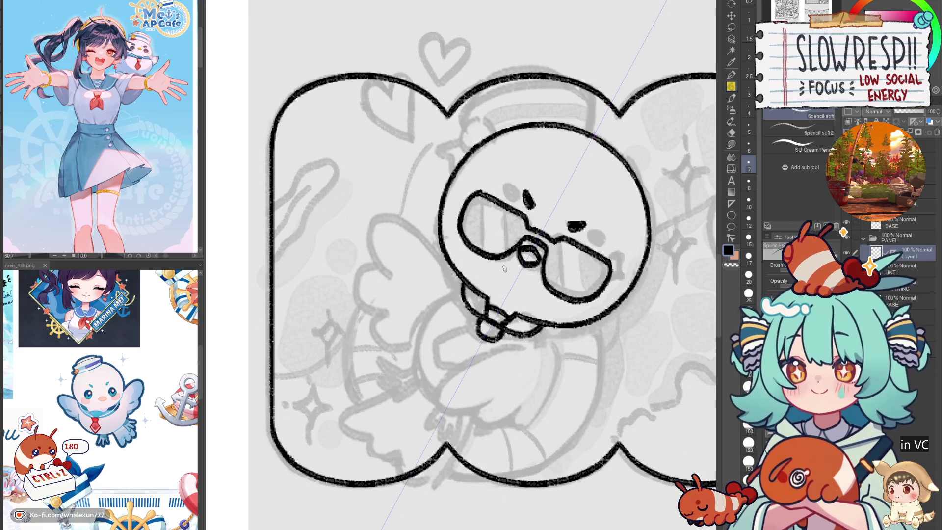
mouse_move(480, 330)
mouse_down()
mouse_move(438, 338)
mouse_move(455, 363)
mouse_move(503, 334)
mouse_up()
key(ctrl+z)
key(ctrl+z)
key(ctrl+z)
key(ctrl+z)
key(ctrl+z)
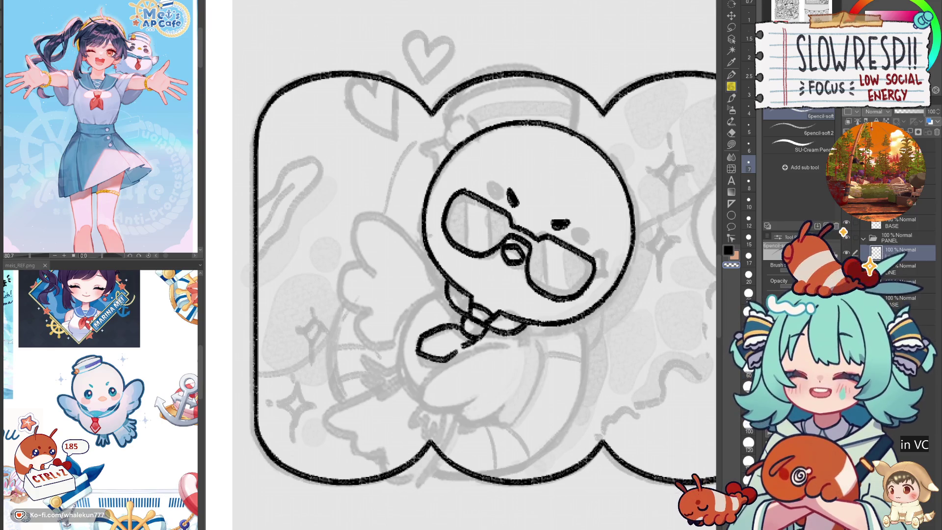
drag(540, 326, 550, 344)
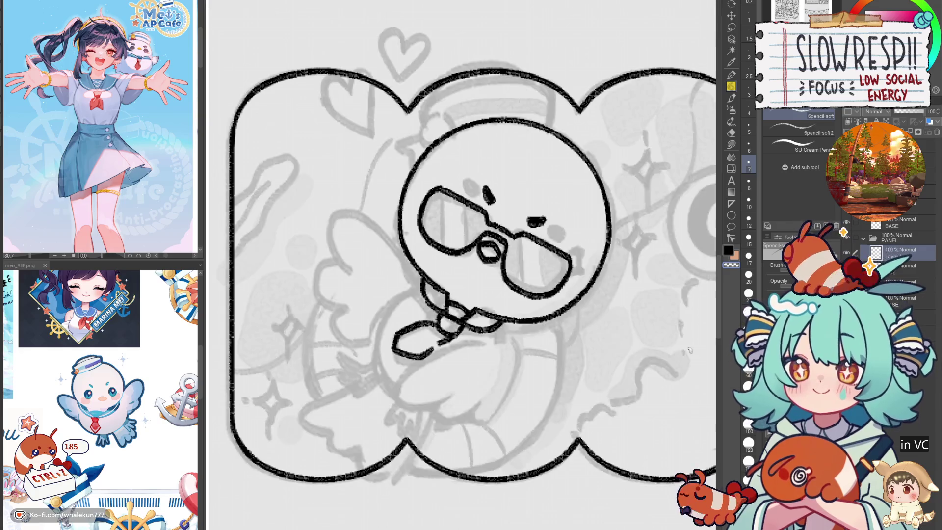
drag(490, 361, 540, 283)
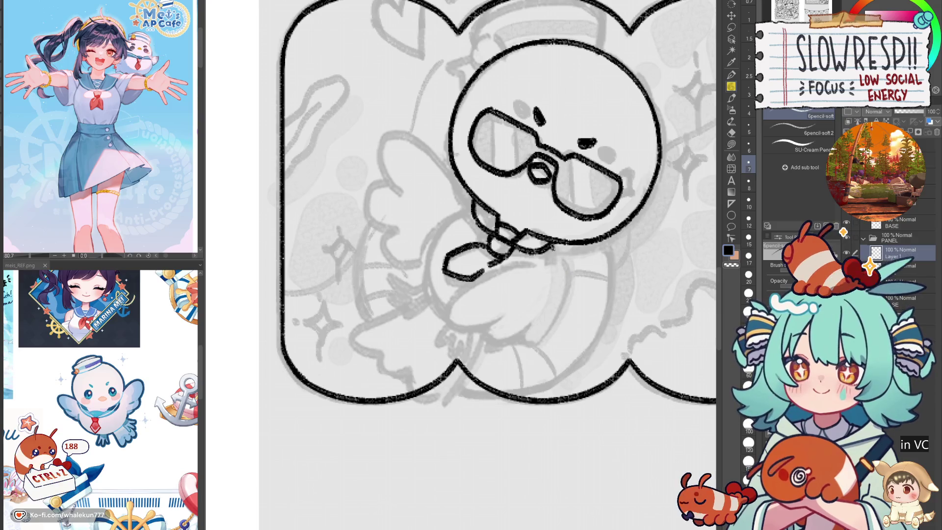
mouse_move(530, 264)
mouse_down()
mouse_move(466, 290)
mouse_move(449, 324)
mouse_move(506, 318)
mouse_move(499, 343)
mouse_move(526, 326)
mouse_move(542, 345)
mouse_move(562, 287)
mouse_move(557, 258)
mouse_up()
- Ink the curved lower body and the left-side body outline, flipping the view to check
key(h)
key(ctrl+z)
key(ctrl+z)
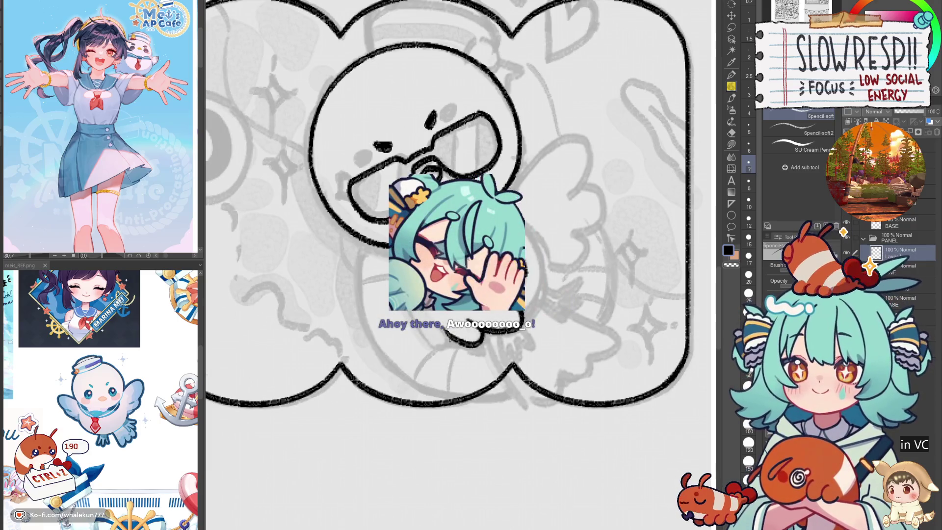
mouse_move(414, 312)
mouse_down()
mouse_move(438, 345)
mouse_move(450, 330)
mouse_up()
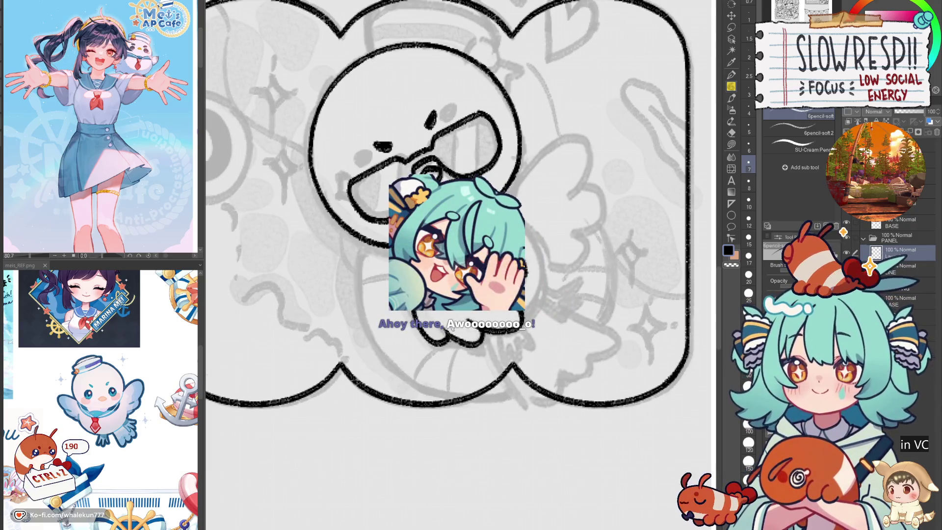
key(h)
mouse_move(478, 237)
mouse_down()
mouse_move(461, 248)
mouse_move(434, 297)
mouse_move(456, 331)
mouse_up()
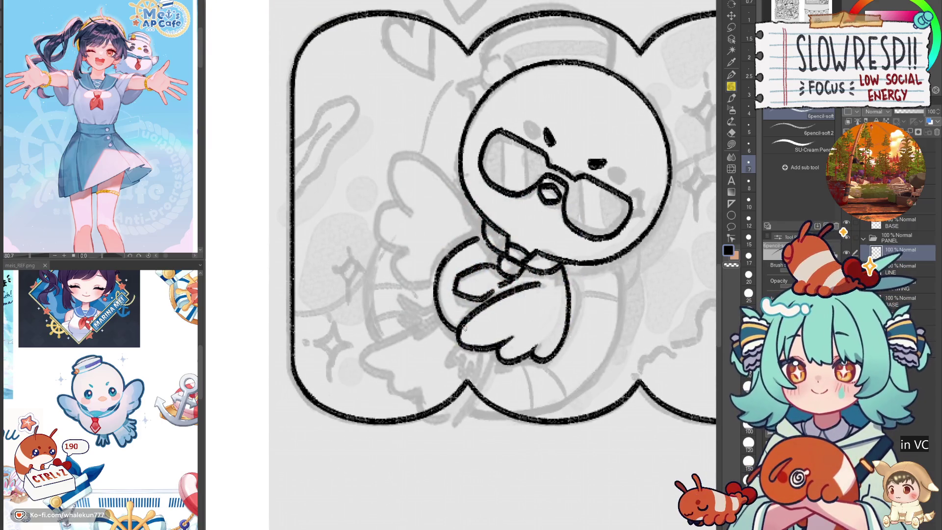
- Ink the raised wing arc beside the head with a hooked tip and scalloped edge
key(h)
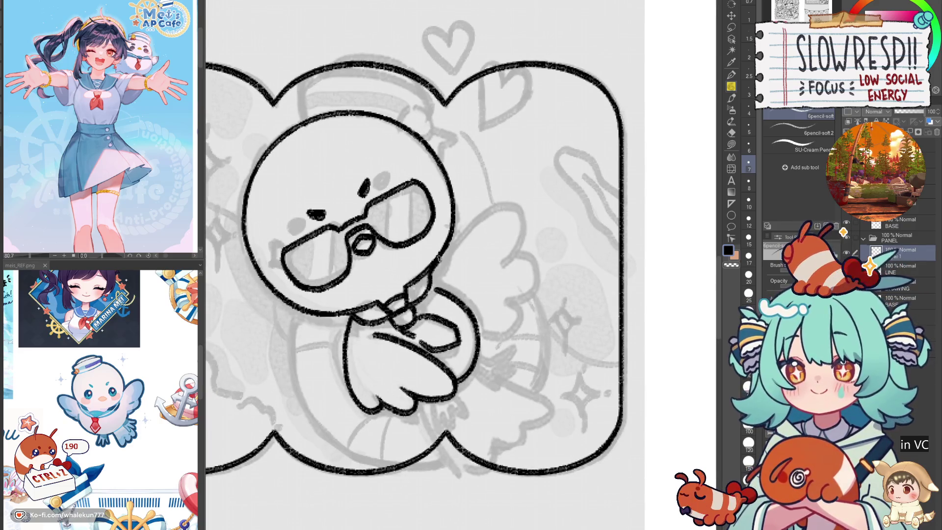
mouse_move(448, 244)
mouse_down()
mouse_move(496, 199)
mouse_move(515, 240)
mouse_move(498, 260)
mouse_up()
key(h)
key(h)
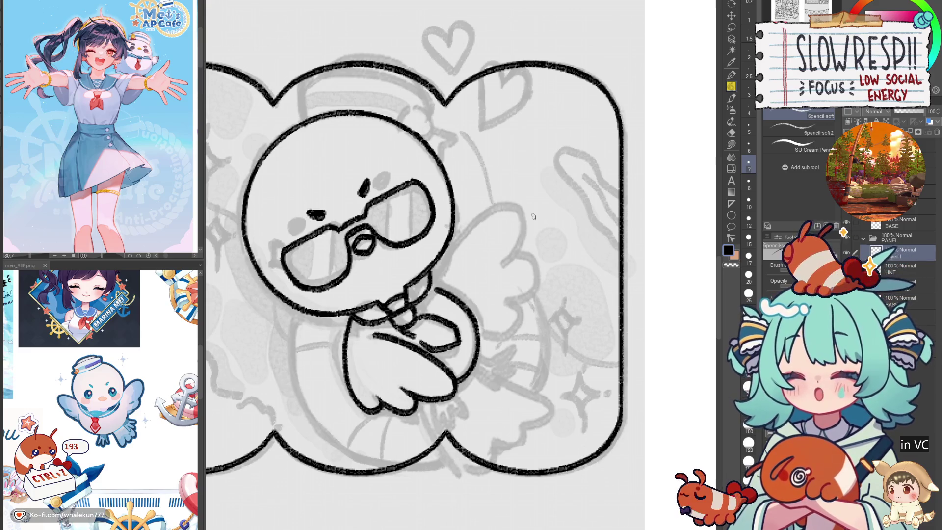
mouse_move(522, 331)
mouse_down()
mouse_move(548, 317)
mouse_move(543, 326)
mouse_up()
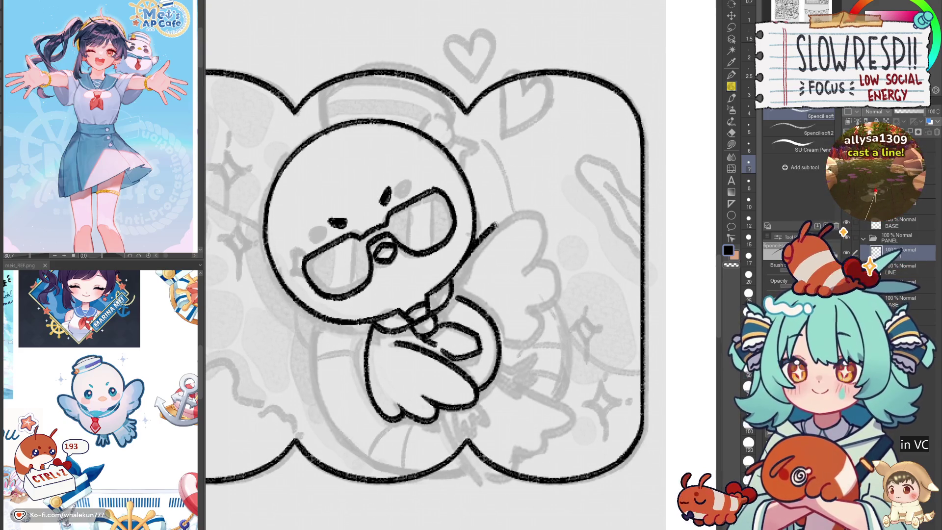
drag(472, 242, 518, 210)
mouse_move(523, 211)
mouse_down()
mouse_move(531, 223)
mouse_move(513, 264)
mouse_up()
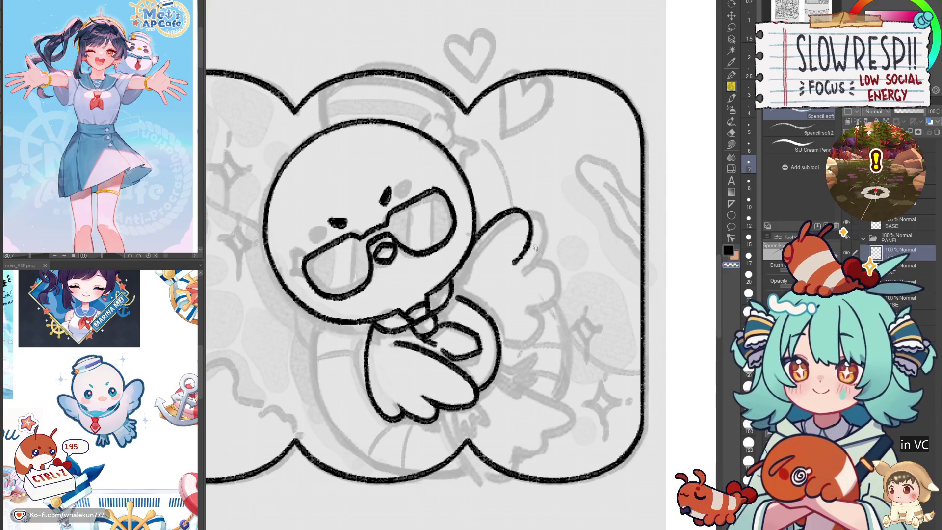
mouse_move(522, 252)
mouse_down()
mouse_move(542, 270)
mouse_move(512, 297)
mouse_up()
- Redraw the raised wing's curved, scalloped lower edge
key(h)
key(ctrl+z)
drag(411, 260, 421, 304)
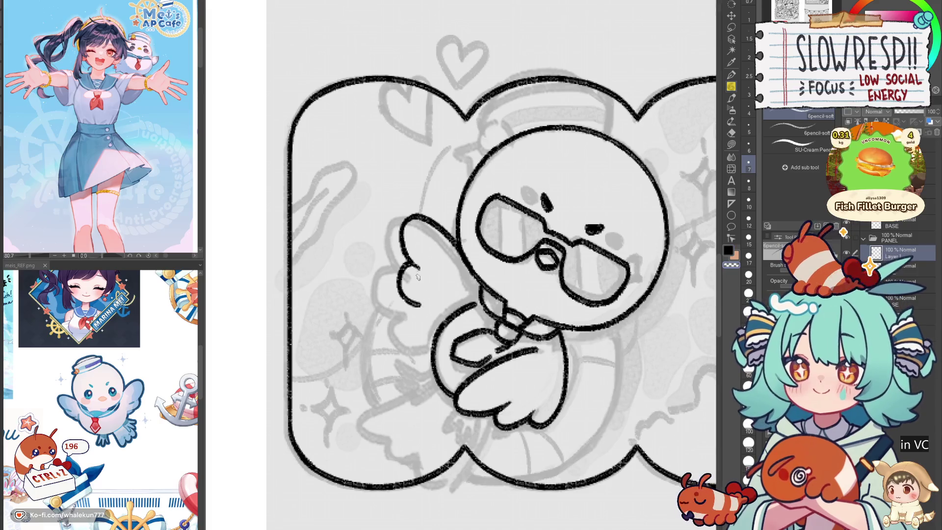
drag(407, 314, 435, 341)
key(ctrl+z)
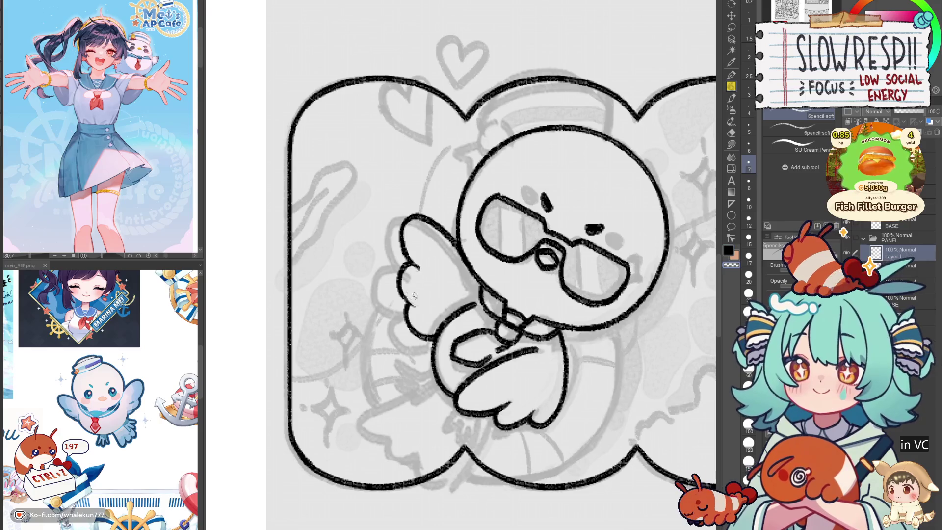
key(h)
key(h)
- Ink the toes of a small three-toed foot at the body's lower left, undoing stray strokes
drag(558, 387, 582, 298)
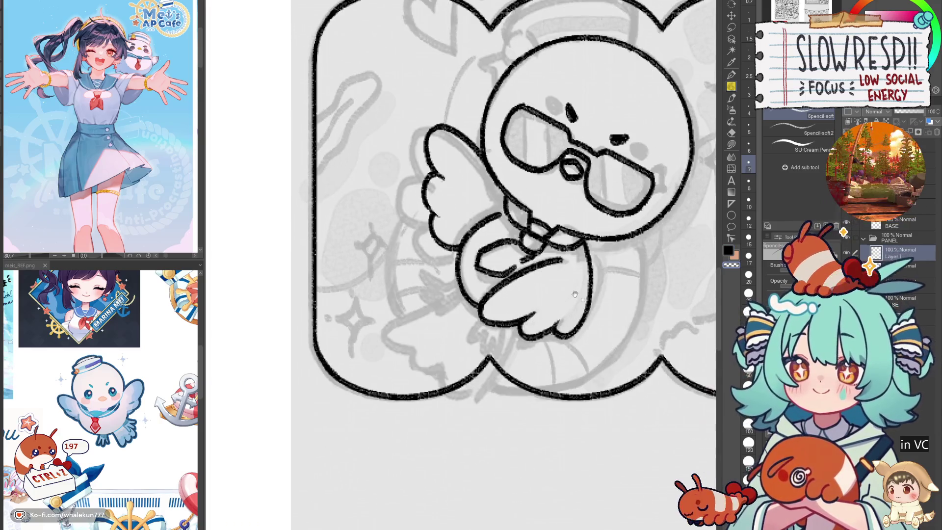
mouse_move(458, 281)
mouse_down()
mouse_move(435, 289)
mouse_move(432, 277)
mouse_up()
key(ctrl+z)
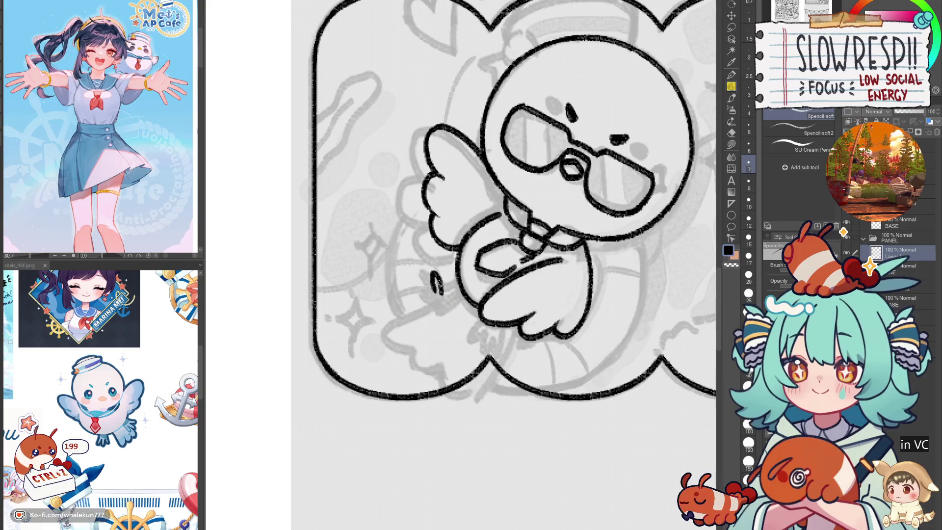
mouse_move(440, 279)
mouse_down()
mouse_move(449, 301)
mouse_move(434, 305)
mouse_up()
key(ctrl+z)
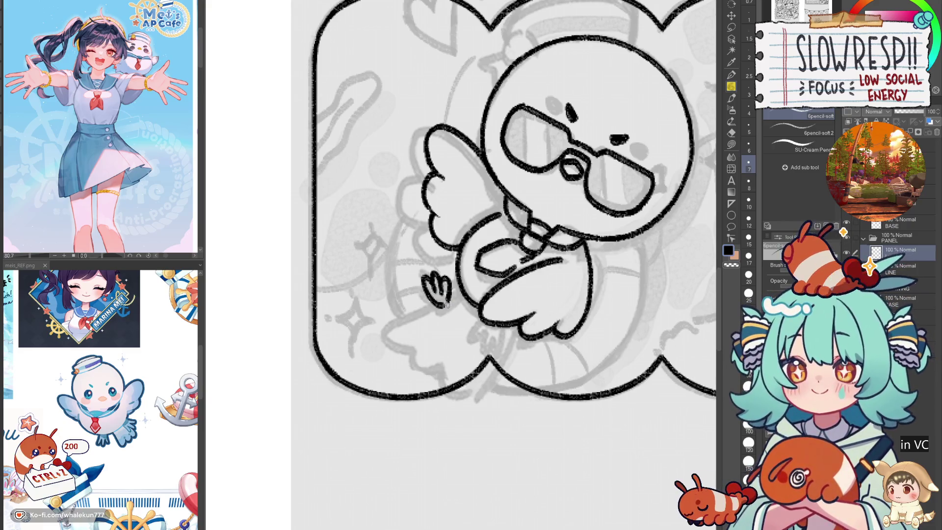
key(ctrl+z)
drag(448, 297, 465, 284)
mouse_move(475, 327)
mouse_down()
mouse_move(483, 318)
mouse_move(501, 331)
mouse_move(505, 322)
mouse_move(495, 345)
mouse_move(505, 330)
mouse_up()
key(ctrl+z)
key(ctrl+z)
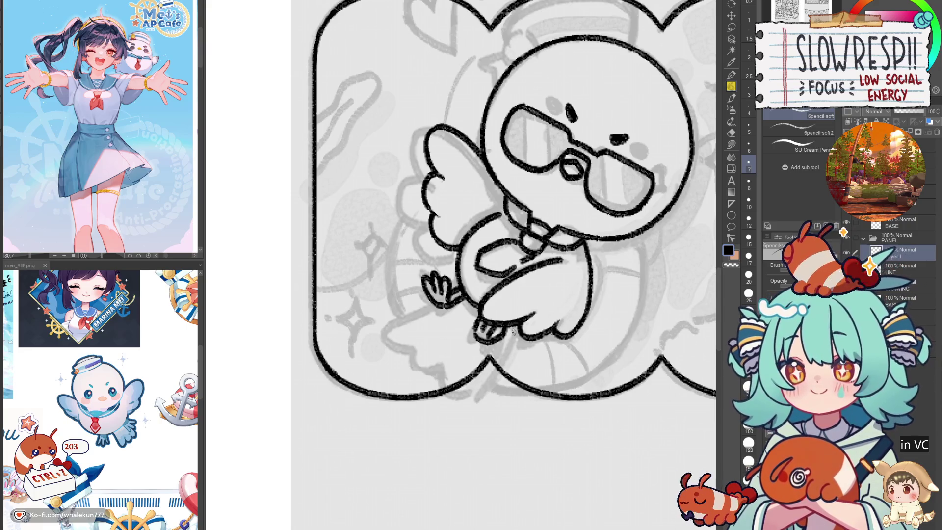
key(ctrl+z)
key(ctrl+z)
key(ctrl+z)
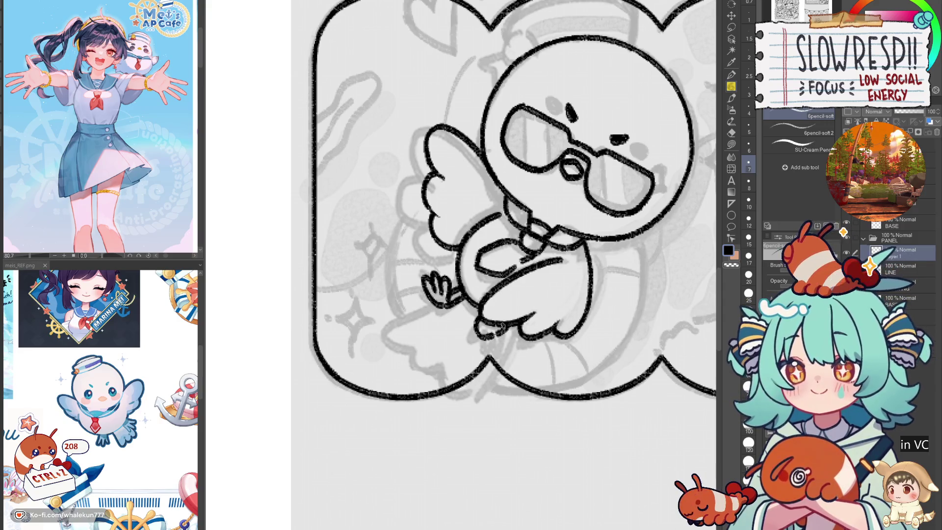
key(ctrl+z)
key(ctrl+z)
- Lasso and copy the foot, paste a horizontally mirrored copy and move it below the wing
key(m)
mouse_move(461, 282)
mouse_down()
mouse_move(434, 320)
mouse_move(454, 257)
mouse_up()
key(ctrl+c)
key(ctrl+v)
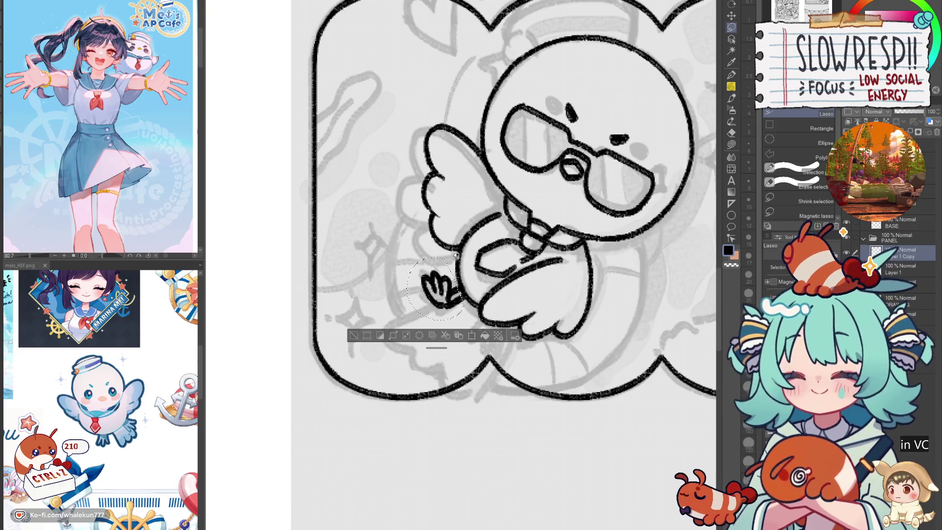
key(ctrl+t)
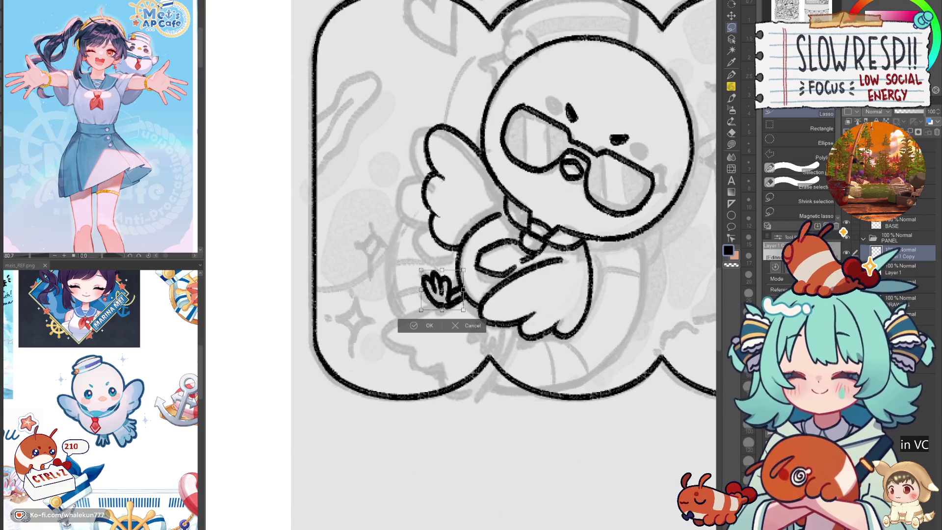
key(h)
key(k)
drag(514, 225, 566, 310)
- Rotate the foot copy slightly, place it under the lower wing and merge it into the lineart
key(ctrl+t)
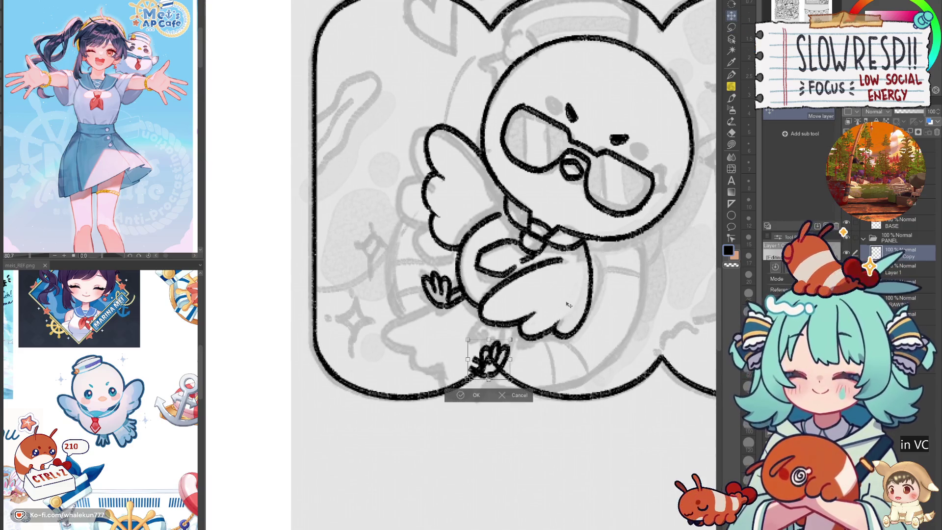
drag(533, 408, 524, 414)
mouse_move(491, 360)
mouse_down()
mouse_move(497, 335)
mouse_move(518, 349)
mouse_up()
key(Return)
key(e)
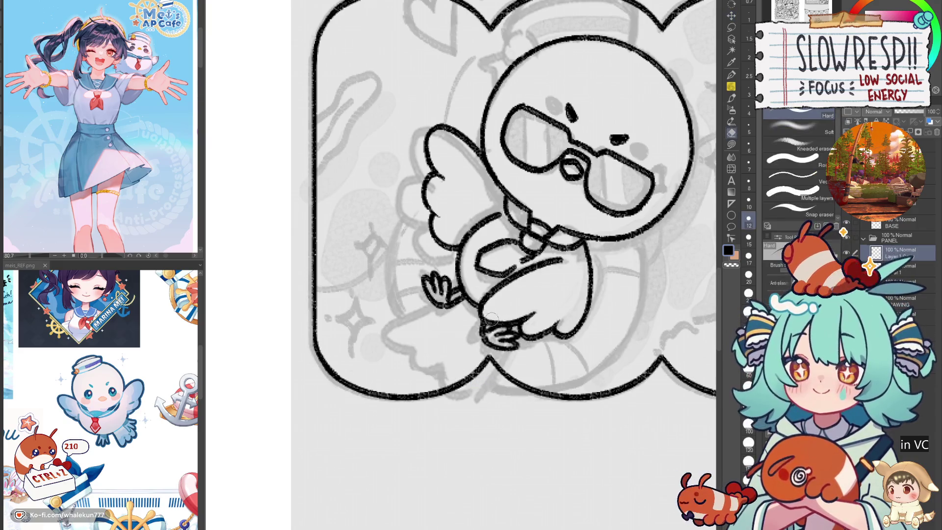
key(p)
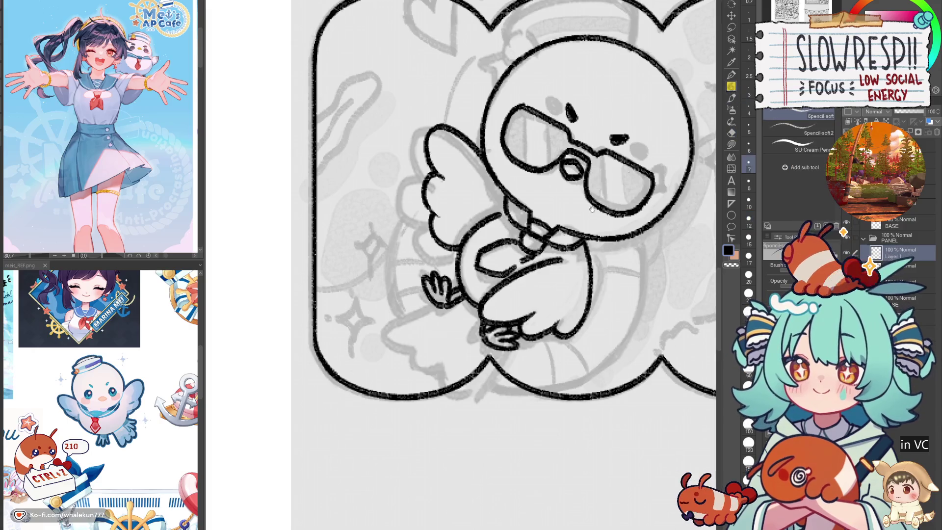
key(ctrl+e)
- Test a tail stroke running from the foot down-left, then undo it
mouse_move(458, 317)
mouse_down()
mouse_move(403, 353)
mouse_move(451, 325)
mouse_move(406, 354)
mouse_move(435, 369)
mouse_move(463, 317)
mouse_move(432, 364)
mouse_move(451, 360)
mouse_move(463, 381)
mouse_move(508, 328)
mouse_up()
key(ctrl+z)
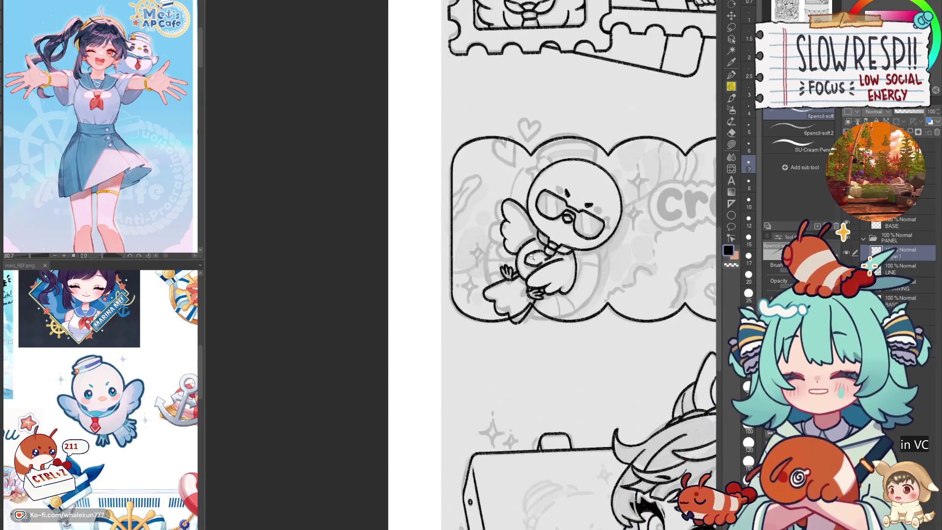
scroll(535, 264, down, 3)
- Ink the bird's small round ear, redrawing the arc until it sits right
drag(515, 390, 437, 460)
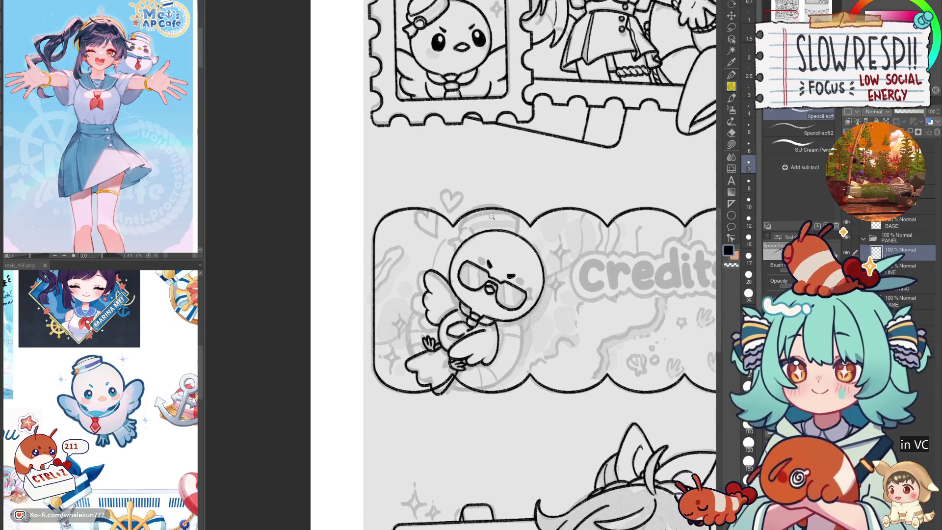
scroll(494, 215, up, 5)
mouse_move(506, 296)
mouse_down()
mouse_move(525, 267)
mouse_move(491, 290)
mouse_up()
scroll(525, 266, down, 2)
scroll(472, 294, up, 4)
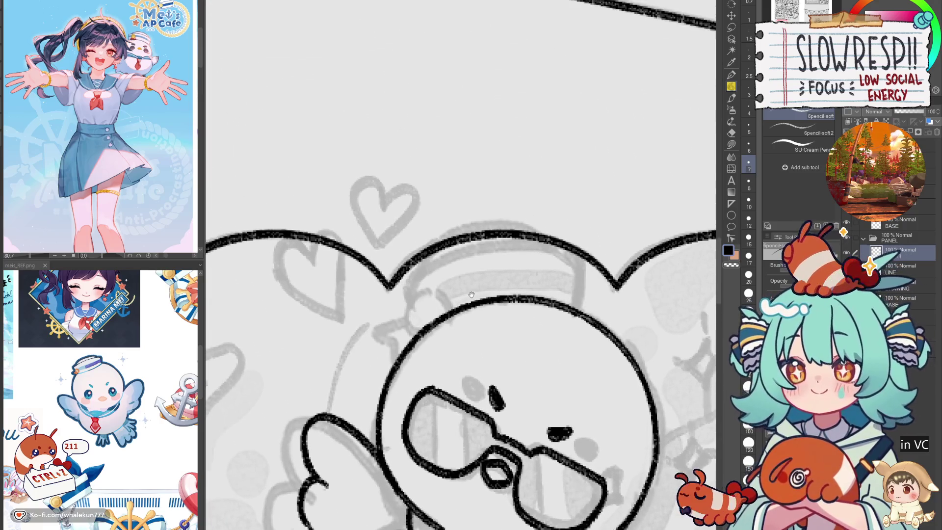
drag(411, 297, 417, 332)
key(ctrl+z)
mouse_move(411, 297)
mouse_down()
mouse_move(416, 332)
mouse_move(412, 314)
mouse_move(447, 291)
mouse_move(434, 287)
mouse_move(411, 328)
mouse_move(423, 332)
mouse_up()
key(ctrl+z)
key(ctrl+z)
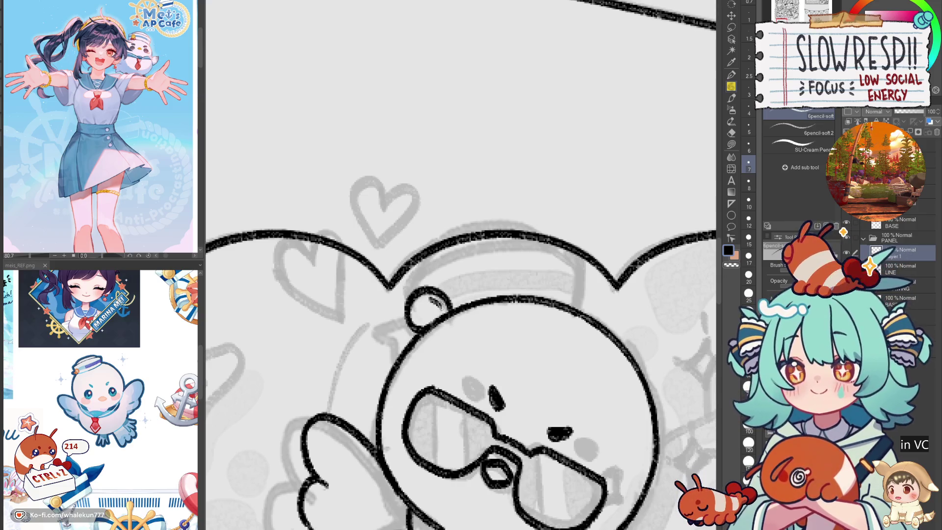
key(ctrl+z)
key(ctrl+z)
mouse_move(422, 291)
mouse_down()
mouse_move(407, 307)
mouse_move(418, 333)
mouse_up()
mouse_move(436, 293)
mouse_down()
mouse_move(449, 316)
mouse_move(441, 310)
mouse_move(442, 323)
mouse_move(387, 335)
mouse_move(397, 353)
mouse_up()
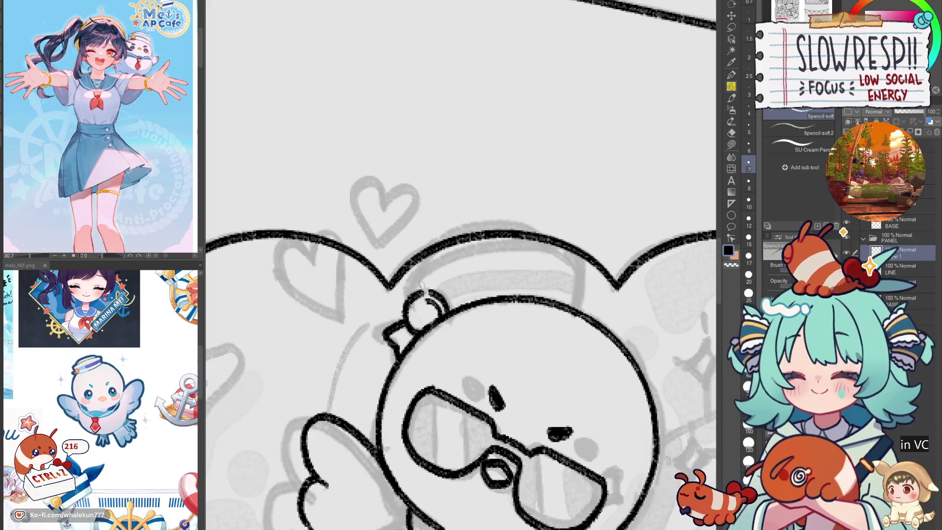
- Ink the sailor hat's right side, top-left edge and top outline
mouse_move(396, 298)
mouse_down()
mouse_move(403, 314)
mouse_move(439, 263)
mouse_move(509, 249)
mouse_move(579, 265)
mouse_up()
key(ctrl+z)
key(ctrl+z)
key(ctrl+z)
key(ctrl+z)
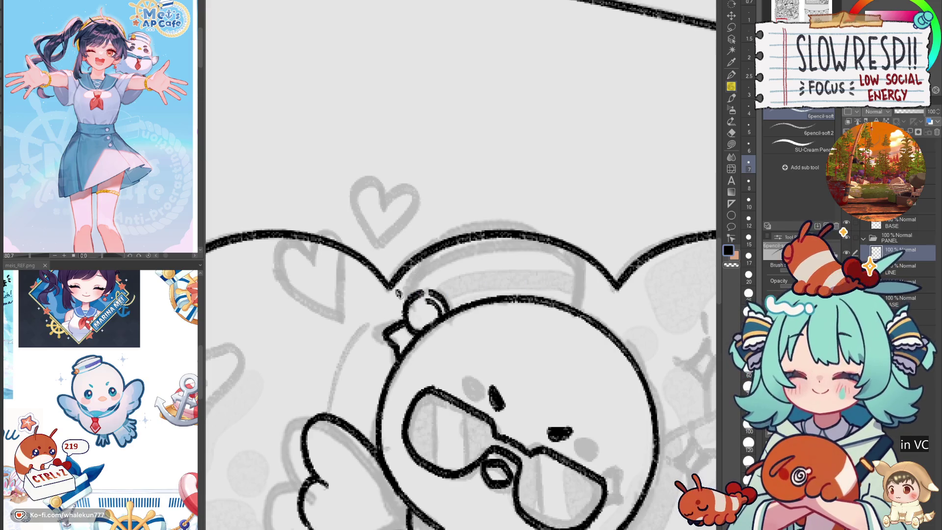
mouse_move(399, 297)
mouse_down()
mouse_move(421, 269)
mouse_move(406, 289)
mouse_move(415, 276)
mouse_move(491, 247)
mouse_move(576, 260)
mouse_move(591, 277)
mouse_move(580, 311)
mouse_up()
key(ctrl+z)
key(ctrl+z)
key(ctrl+z)
drag(588, 265, 578, 312)
key(ctrl+z)
mouse_move(590, 269)
mouse_down()
mouse_move(582, 310)
mouse_move(583, 300)
mouse_up()
mouse_move(411, 275)
mouse_down()
mouse_move(432, 238)
mouse_move(495, 224)
mouse_up()
drag(543, 236, 562, 240)
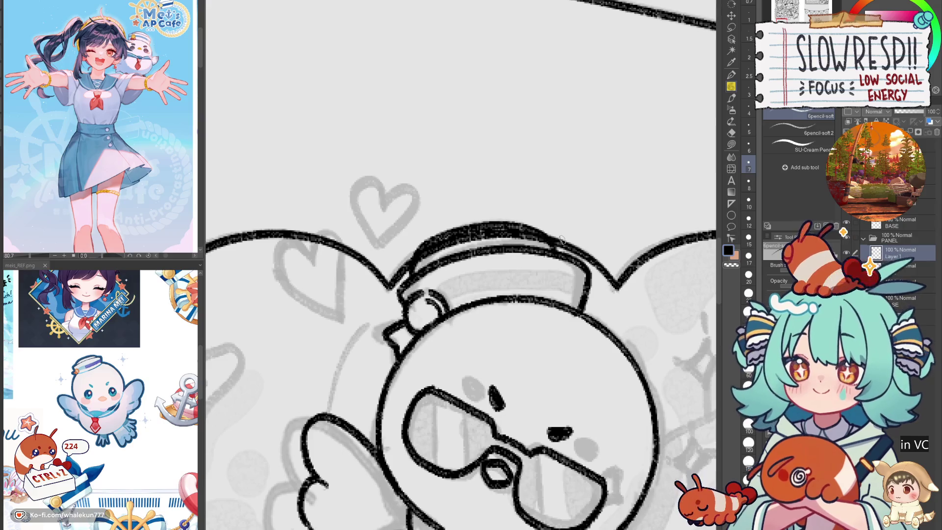
key(ctrl+z)
scroll(550, 324, down, 5)
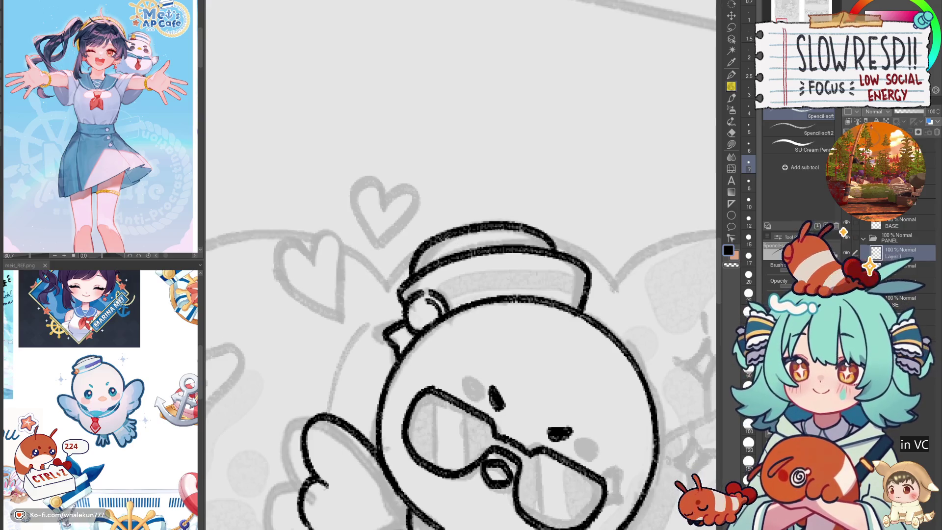
- Ink the line along the top of the hat and mirror the view to check proportions
scroll(550, 325, up, 4)
scroll(550, 324, up, 3)
key(ctrl+z)
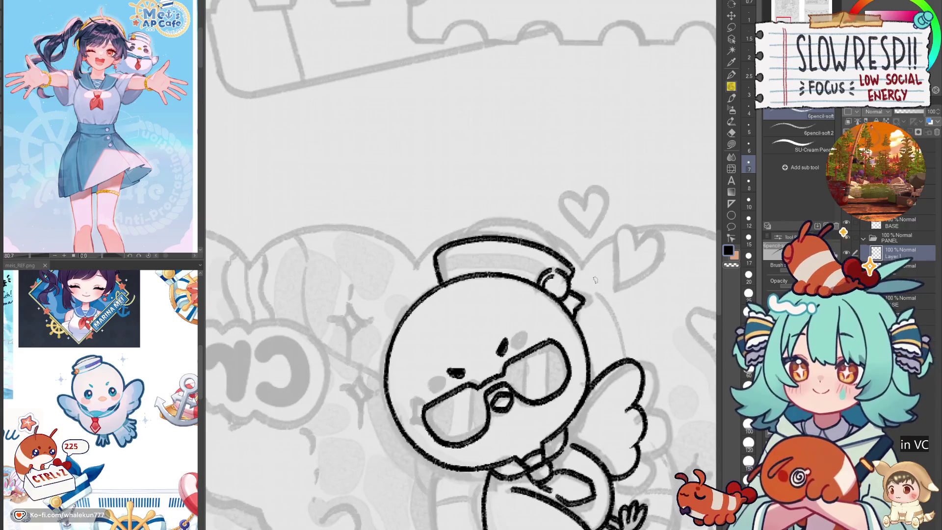
mouse_move(442, 263)
mouse_down()
mouse_move(430, 255)
mouse_move(437, 238)
mouse_move(501, 221)
mouse_move(519, 228)
mouse_up()
key(h)
mouse_move(379, 300)
mouse_down()
mouse_move(501, 282)
mouse_move(515, 253)
mouse_move(592, 239)
mouse_move(479, 175)
mouse_up()
- Erase the old belly lines with a smaller eraser and ink a fresh line across the belly
scroll(607, 259, down, 5)
scroll(497, 284, up, 3)
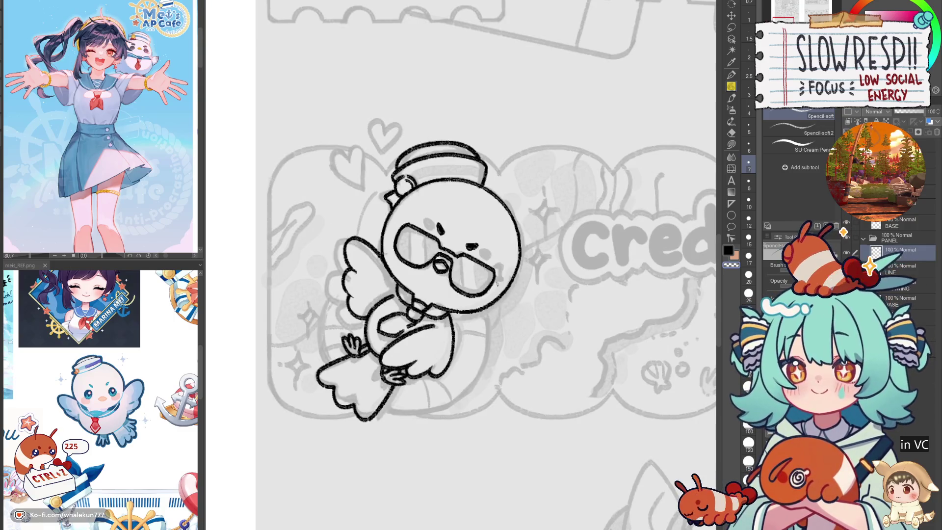
scroll(362, 323, up, 3)
key(e)
mouse_move(417, 312)
mouse_down()
mouse_move(397, 336)
mouse_move(432, 314)
mouse_move(436, 333)
mouse_move(454, 326)
mouse_move(425, 346)
mouse_move(433, 339)
mouse_up()
key(bracketleft)
key(bracketleft)
key(bracketleft)
key(p)
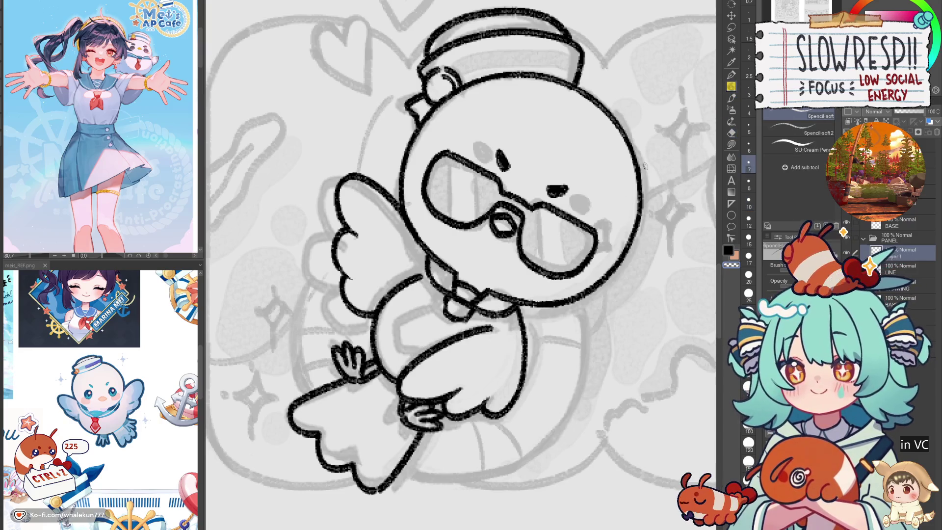
mouse_move(445, 313)
mouse_down()
mouse_move(417, 325)
mouse_move(412, 361)
mouse_up()
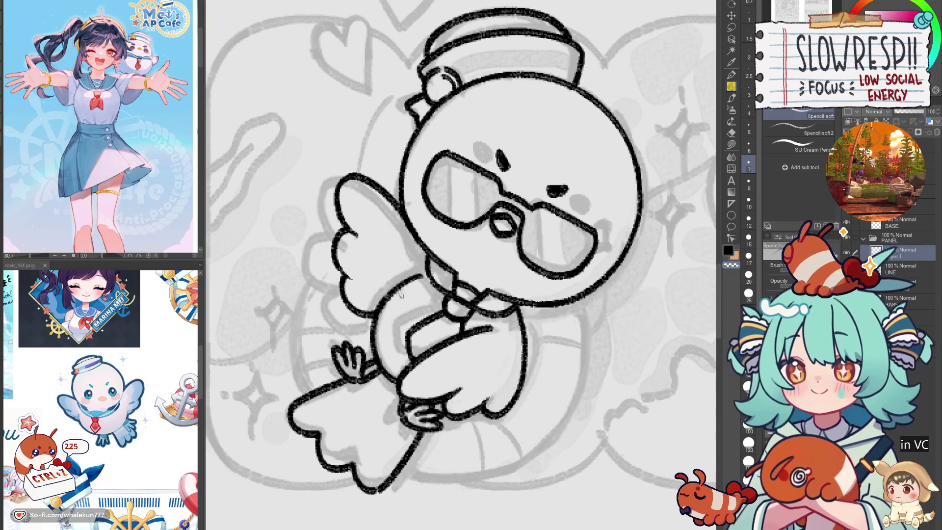
scroll(538, 332, down, 5)
scroll(541, 294, up, 4)
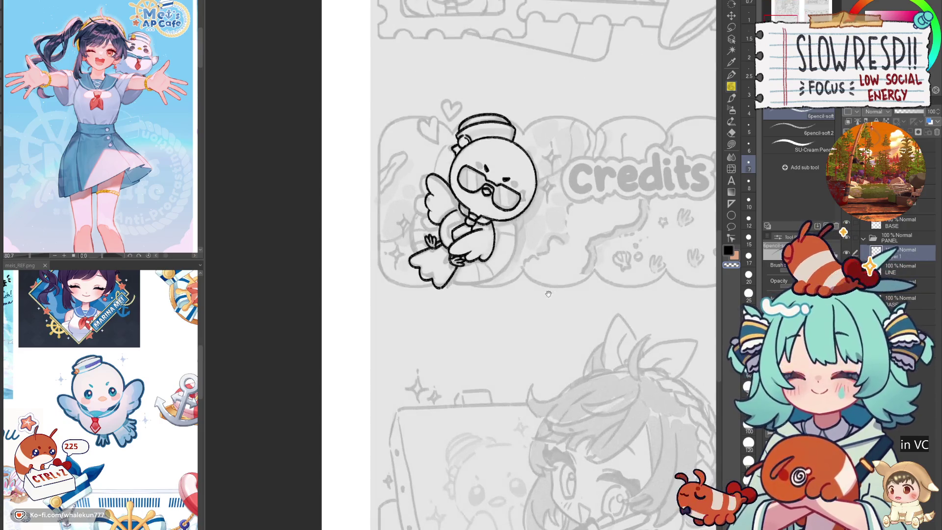
- Stretch the bird lineart slightly taller with a Ctrl+T transform
scroll(541, 294, down, 1)
mouse_move(464, 276)
mouse_down()
mouse_move(474, 326)
mouse_move(504, 350)
mouse_up()
key(ctrl+t)
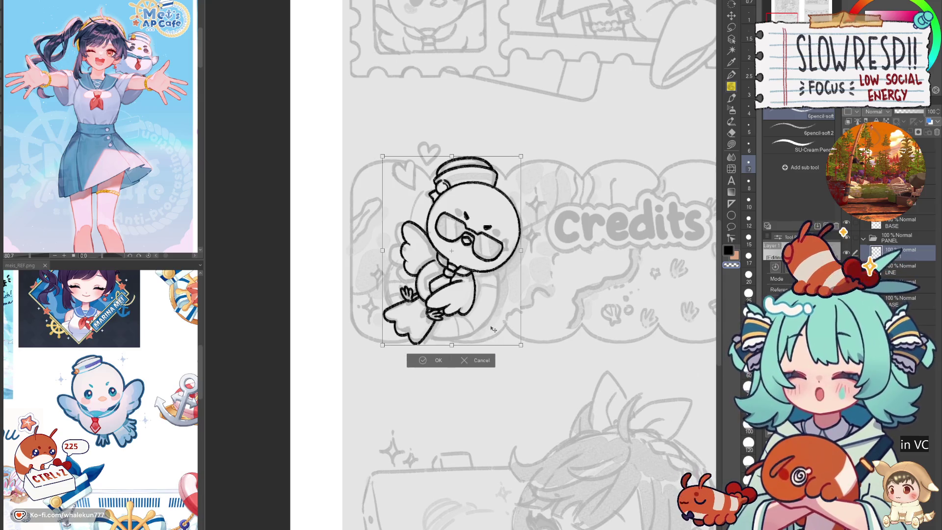
mouse_move(451, 345)
mouse_down()
mouse_move(452, 359)
mouse_move(469, 335)
mouse_up()
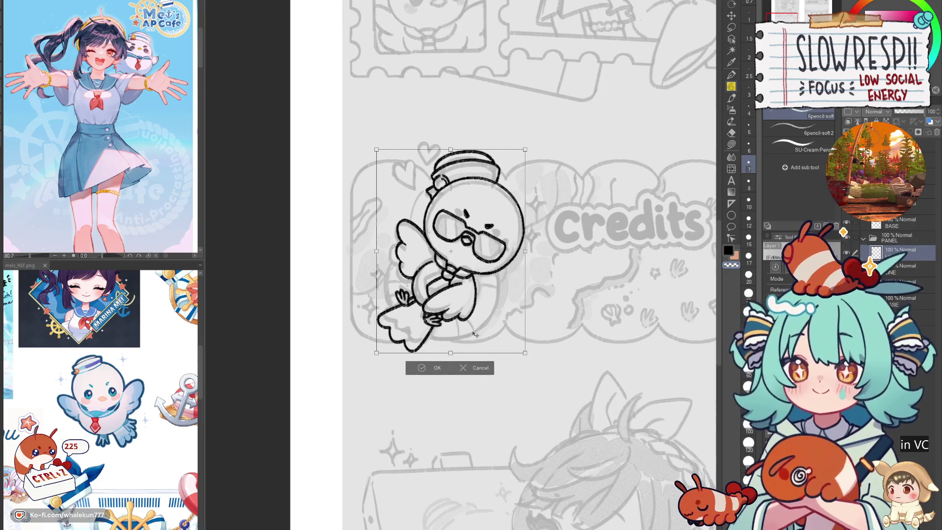
click(434, 369)
scroll(528, 353, down, 3)
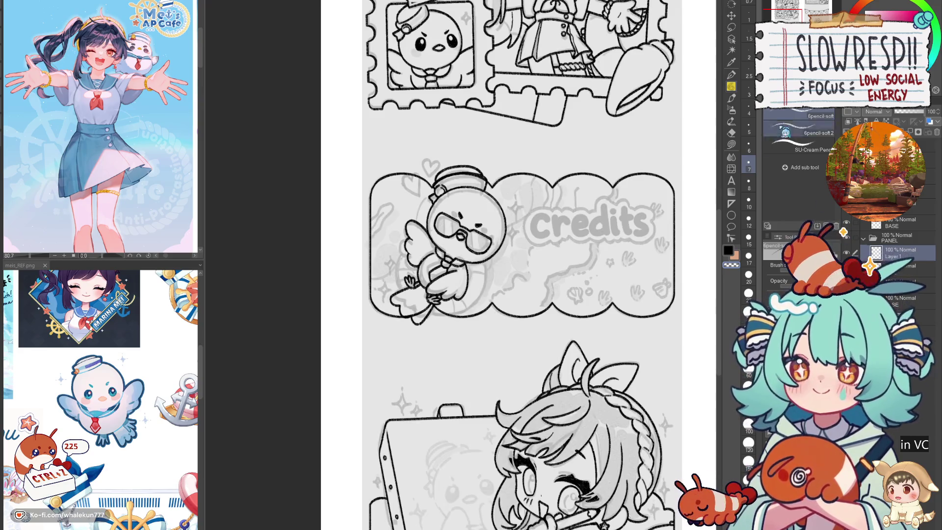
- Rotate the bird slightly and nudge it right within the Credits panel
key(k)
scroll(539, 277, down, 1)
scroll(539, 278, up, 2)
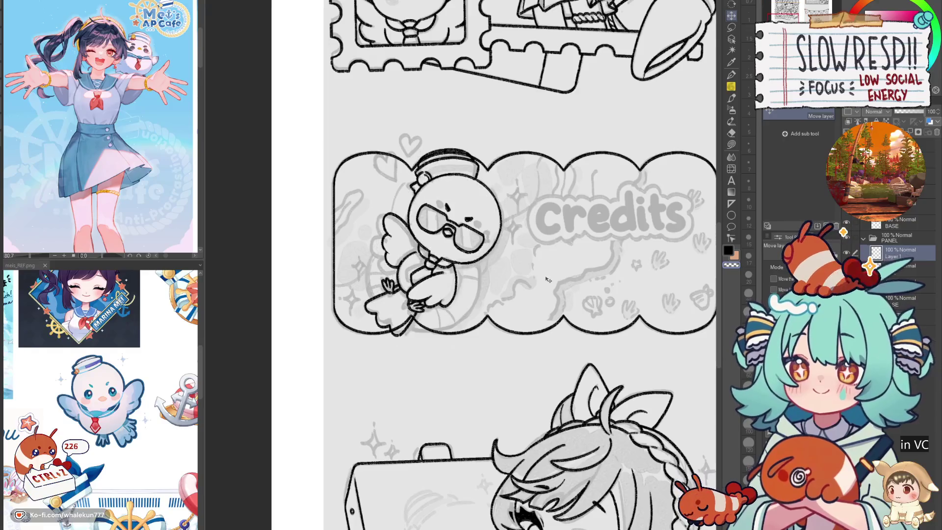
key(ctrl+t)
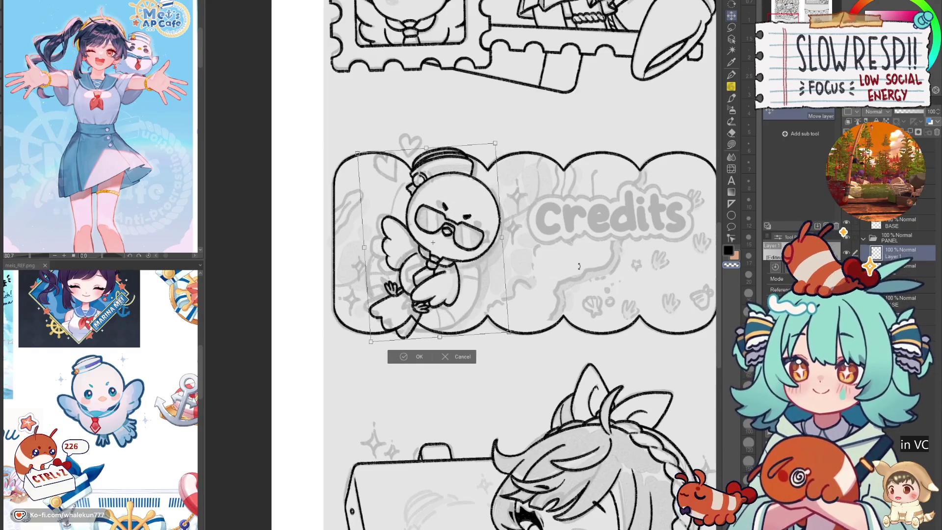
drag(578, 273, 572, 261)
click(412, 357)
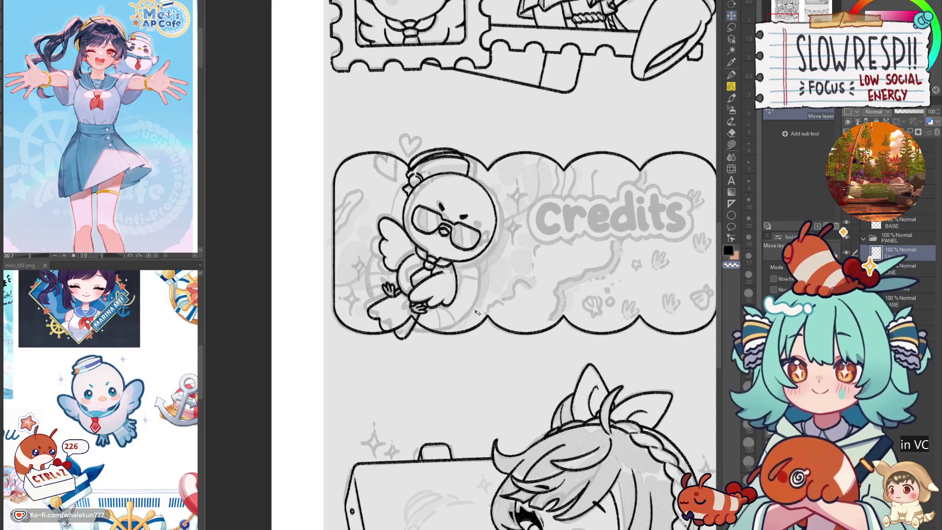
drag(479, 313, 488, 311)
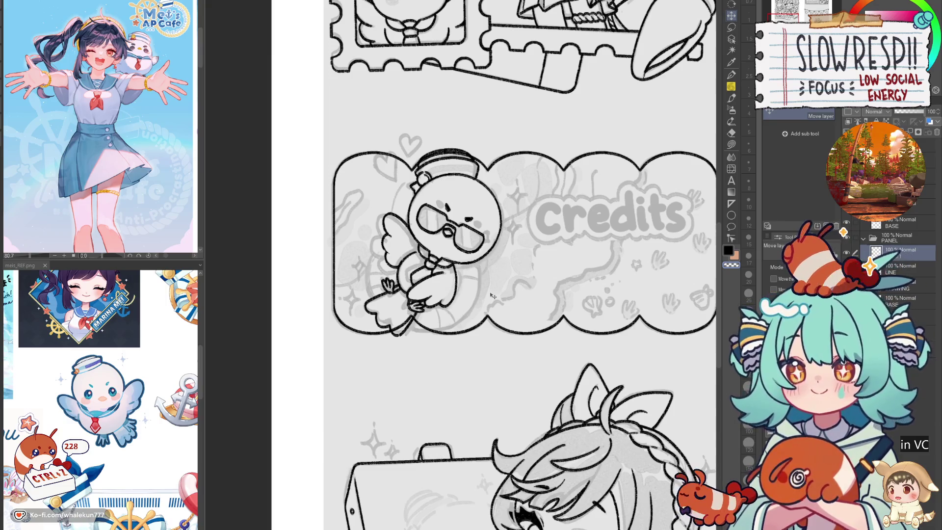
key(p)
scroll(396, 228, up, 4)
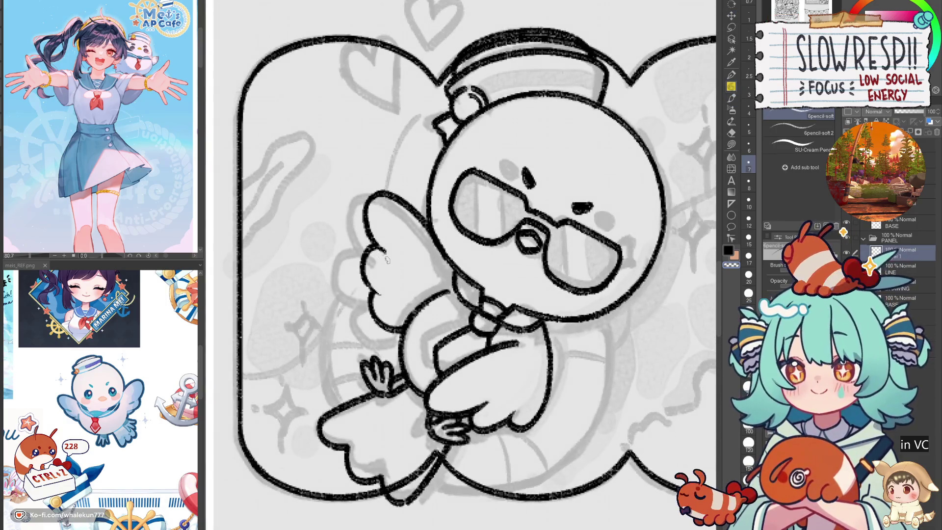
- Draw a large faint ellipse over the bird's body as the ring guide, then ink left of the wing
click(731, 215)
scroll(362, 264, down, 3)
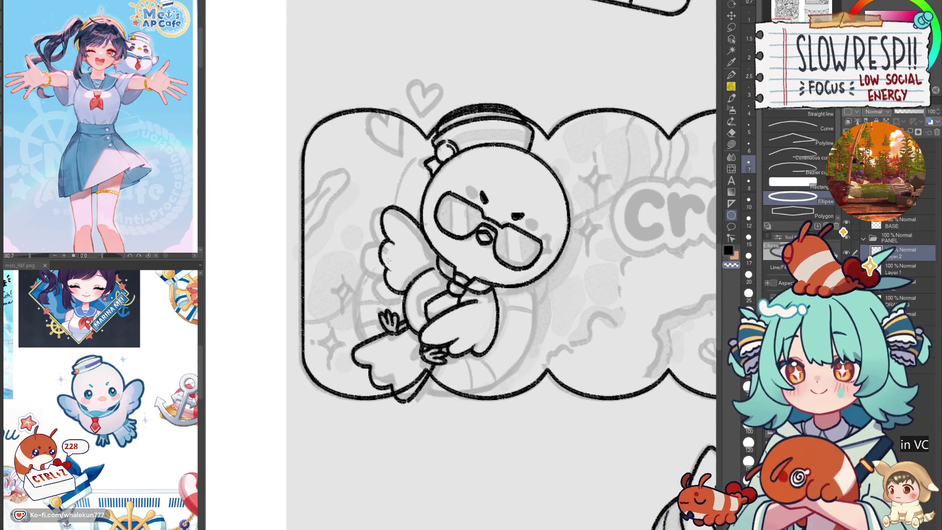
mouse_move(350, 209)
mouse_down()
mouse_move(534, 394)
mouse_move(561, 403)
mouse_up()
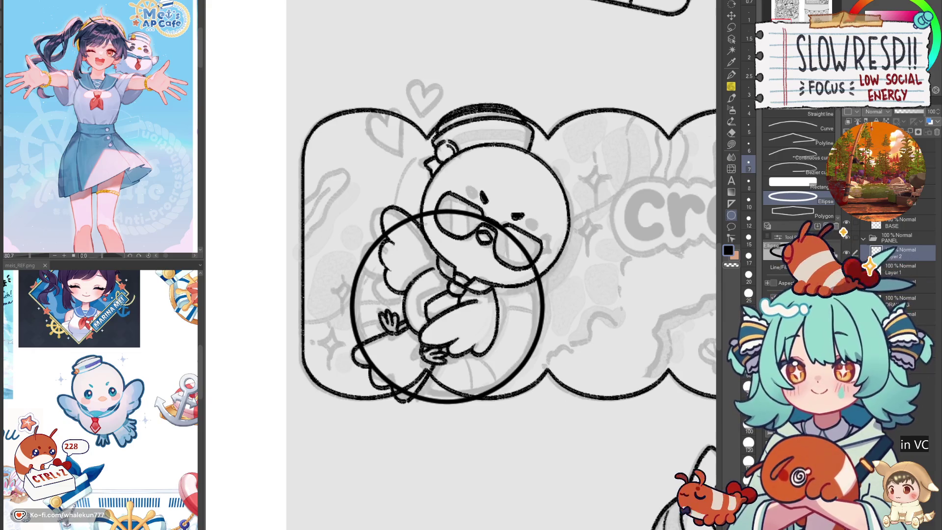
key(p)
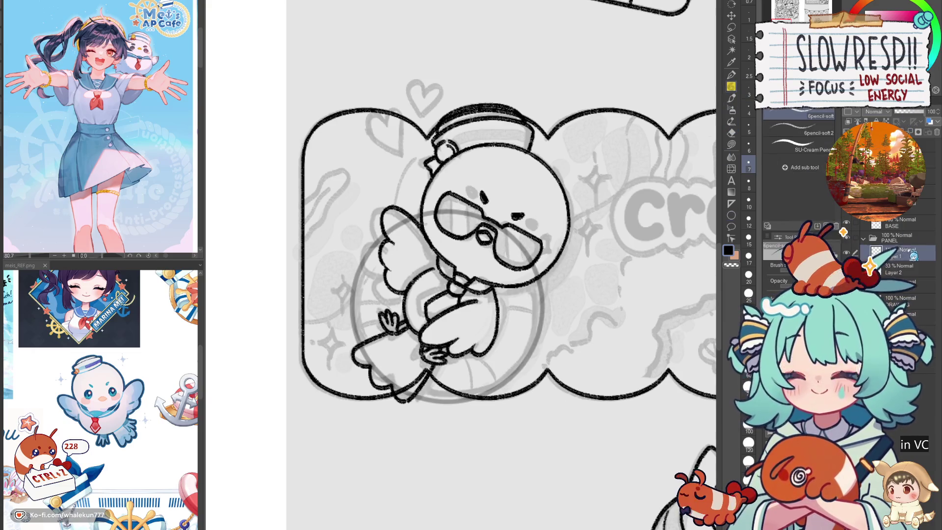
scroll(373, 247, up, 2)
drag(392, 224, 346, 281)
- Ink the ring's edge down the left side of the wing, redoing the stroke several times
key(ctrl+z)
mouse_move(392, 224)
mouse_down()
mouse_move(345, 299)
mouse_move(332, 369)
mouse_move(341, 400)
mouse_up()
key(ctrl+z)
mouse_move(395, 223)
mouse_down()
mouse_move(357, 275)
mouse_move(370, 251)
mouse_move(334, 328)
mouse_move(327, 398)
mouse_move(340, 414)
mouse_move(388, 230)
mouse_move(344, 303)
mouse_up()
key(ctrl+z)
key(ctrl+z)
key(ctrl+z)
mouse_move(396, 220)
mouse_down()
mouse_move(356, 277)
mouse_move(335, 340)
mouse_move(350, 439)
mouse_up()
key(ctrl+z)
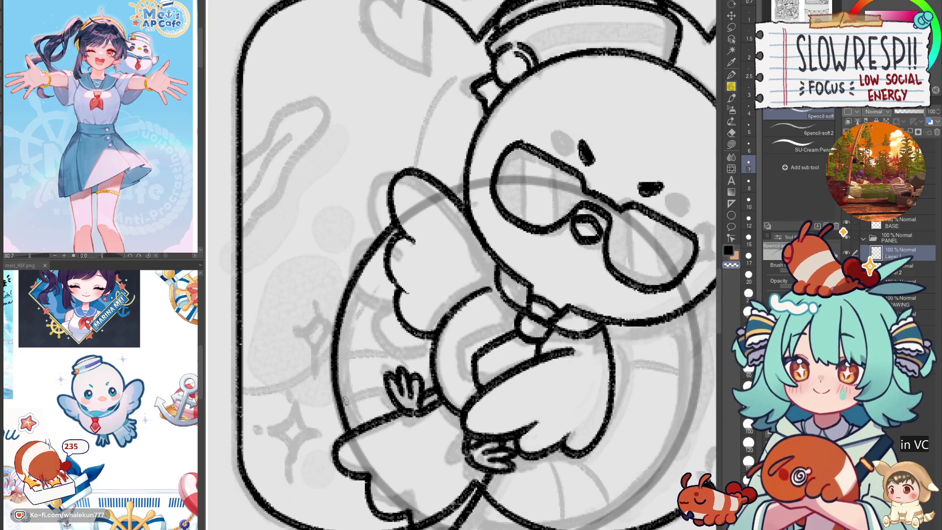
key(ctrl+z)
mouse_move(336, 391)
mouse_down()
mouse_move(348, 436)
mouse_move(341, 405)
mouse_move(346, 433)
mouse_move(345, 419)
mouse_up()
key(ctrl+z)
key(ctrl+z)
key(ctrl+z)
- Ink the wing-top join at the head, then the bird's left body outline on a mirrored view
scroll(392, 294, up, 1)
drag(452, 212, 466, 206)
scroll(470, 202, down, 5)
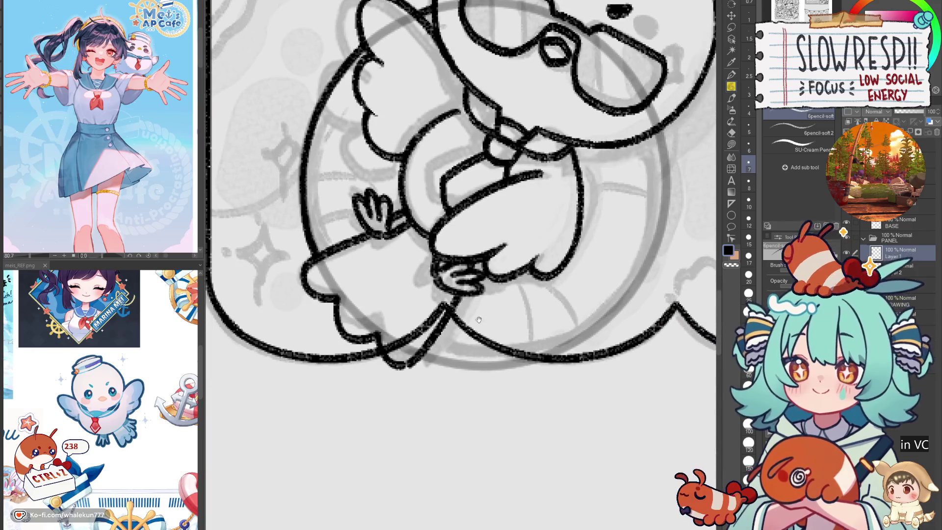
key(h)
drag(513, 347, 526, 374)
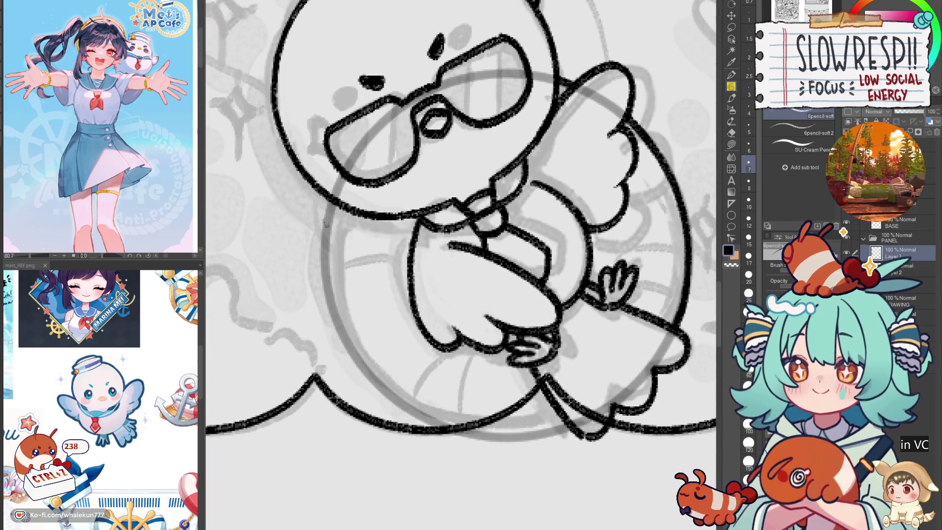
mouse_move(331, 201)
mouse_down()
mouse_move(320, 247)
mouse_move(330, 214)
mouse_move(325, 279)
mouse_move(353, 363)
mouse_up()
key(ctrl+z)
key(ctrl+z)
mouse_move(333, 197)
mouse_down()
mouse_move(327, 260)
mouse_move(339, 323)
mouse_move(325, 250)
mouse_move(331, 314)
mouse_move(352, 354)
mouse_up()
key(ctrl+z)
key(h)
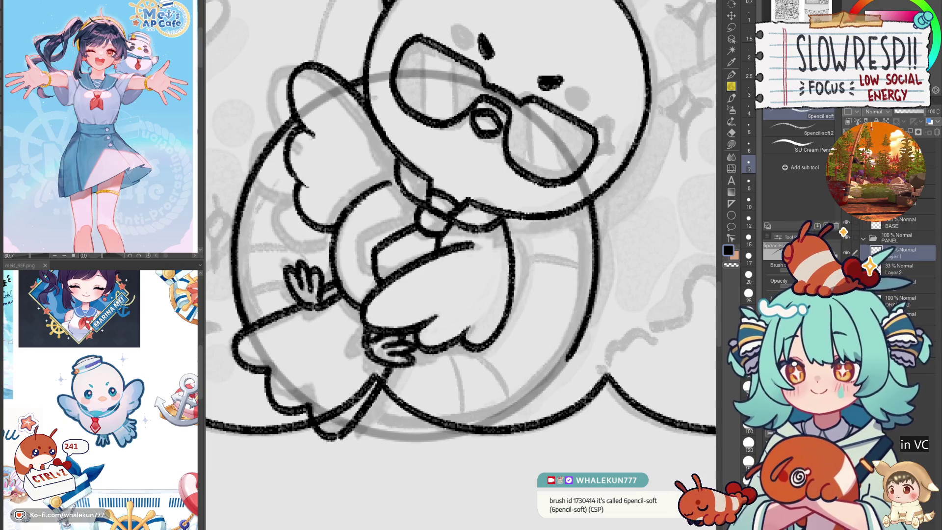
key(h)
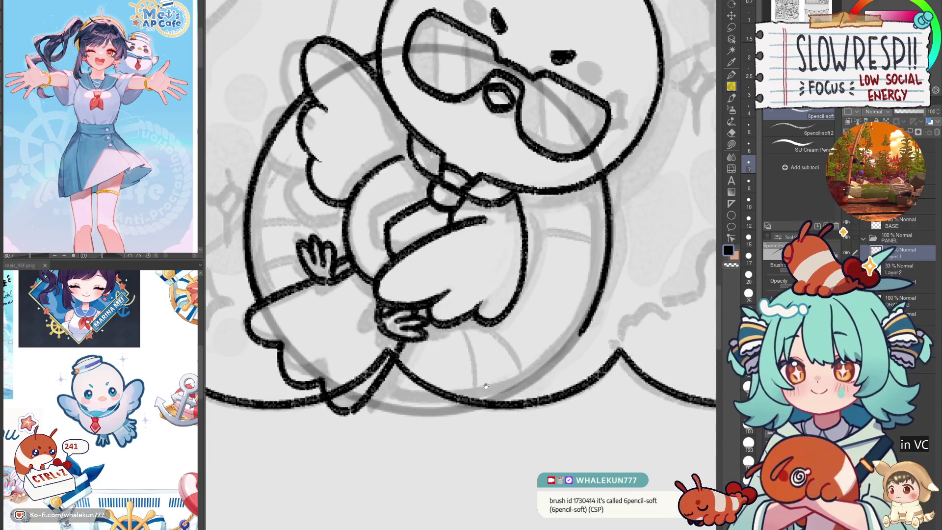
- Ink the swim ring's lower-left inner arc, retrying the stroke several times
drag(379, 281, 384, 246)
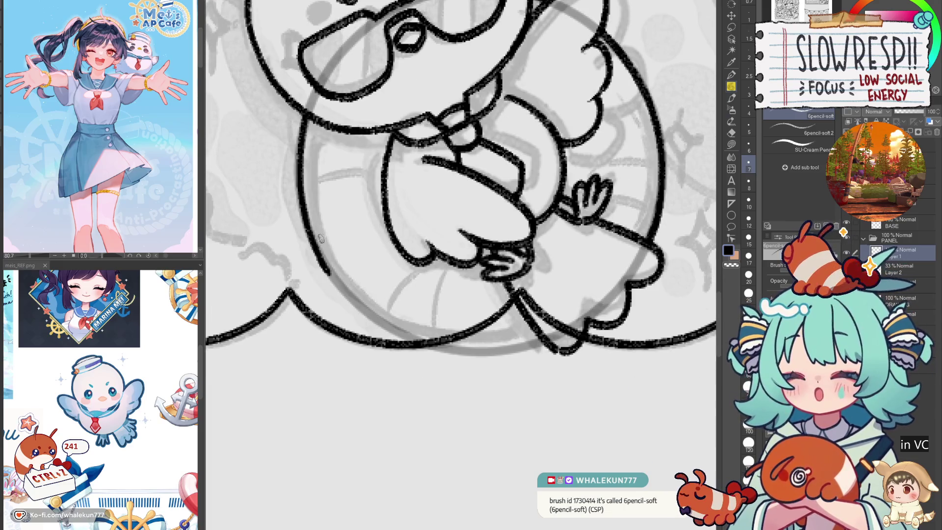
key(ctrl+z)
drag(314, 236, 429, 343)
key(ctrl+z)
mouse_move(312, 238)
mouse_down()
mouse_move(448, 344)
mouse_move(375, 314)
mouse_move(451, 346)
mouse_move(334, 275)
mouse_move(442, 346)
mouse_move(380, 321)
mouse_move(432, 346)
mouse_up()
key(ctrl+z)
key(ctrl+z)
- Reselect the pencil and redraw the arc on the ring's lower left
key(ctrl+z)
key(ctrl+z)
mouse_move(304, 219)
mouse_down()
mouse_move(357, 303)
mouse_move(445, 352)
mouse_move(539, 245)
mouse_move(732, 91)
mouse_up()
key(ctrl+z)
scroll(449, 337, down, 3)
click(731, 89)
drag(385, 226, 448, 345)
key(ctrl+z)
key(ctrl+z)
key(ctrl+z)
drag(383, 223, 452, 346)
key(ctrl+z)
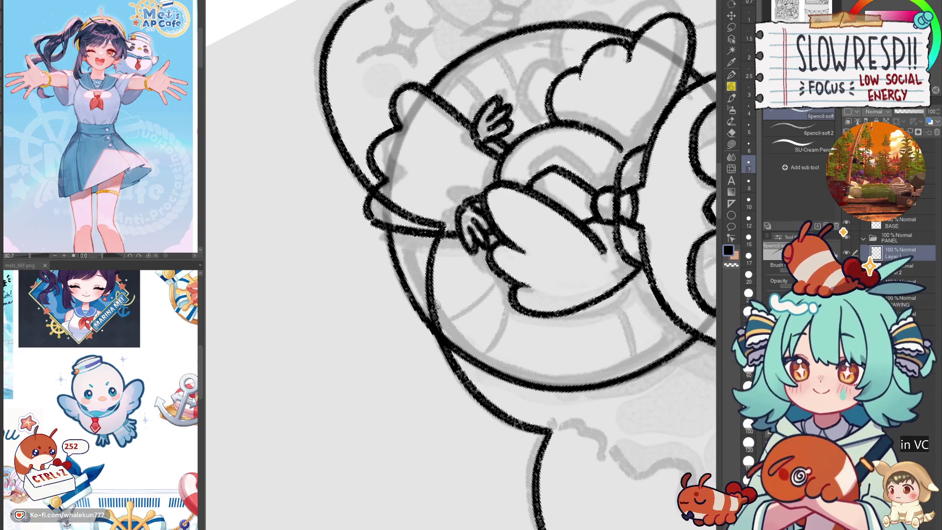
- Reset the view rotation and zoom out and back in to check the chick's lines
key(ctrl+0)
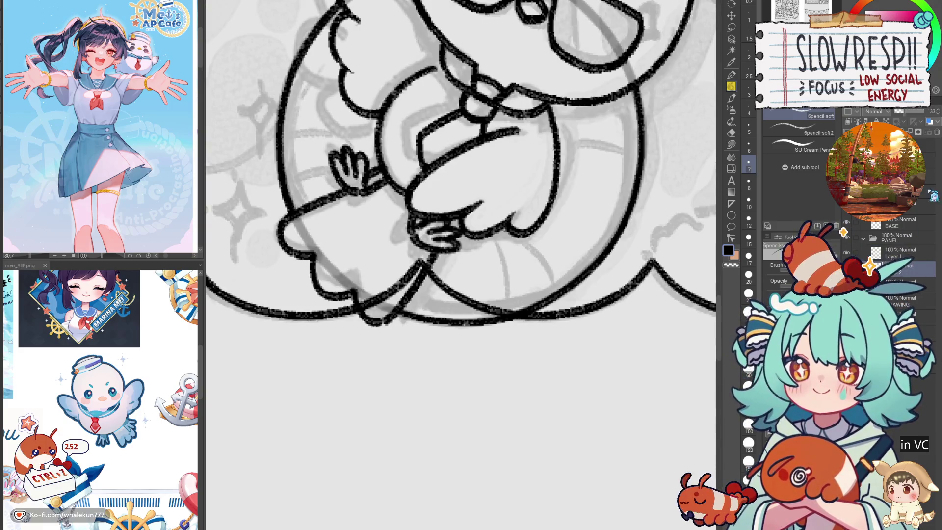
scroll(583, 364, down, 3)
scroll(583, 364, up, 10)
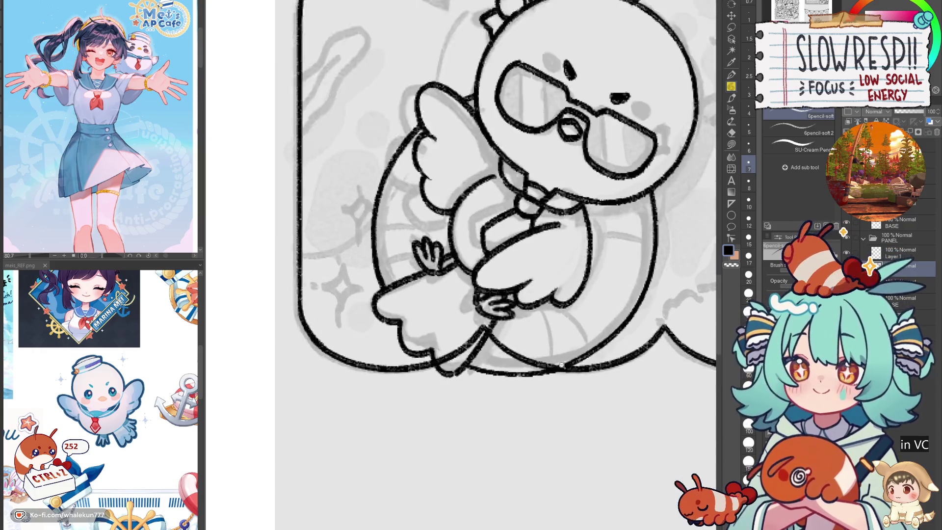
scroll(428, 212, down, 5)
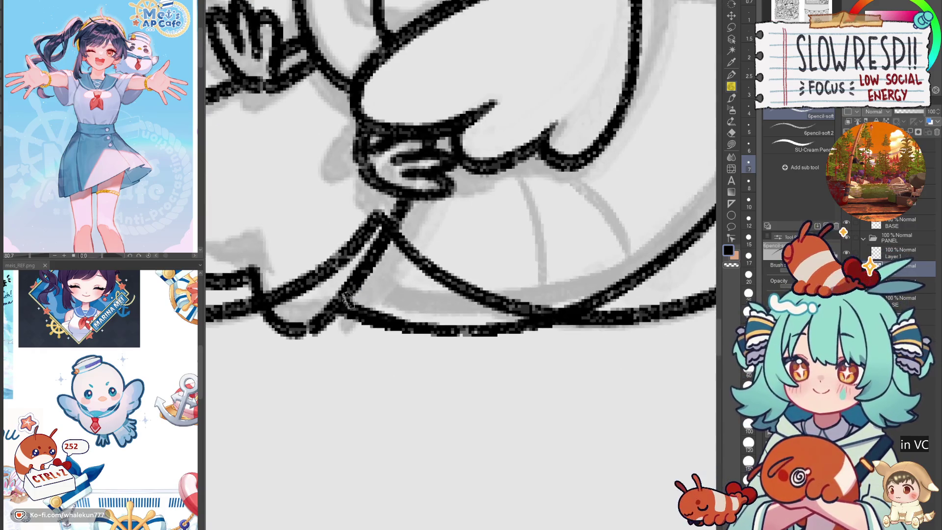
scroll(428, 211, down, 2)
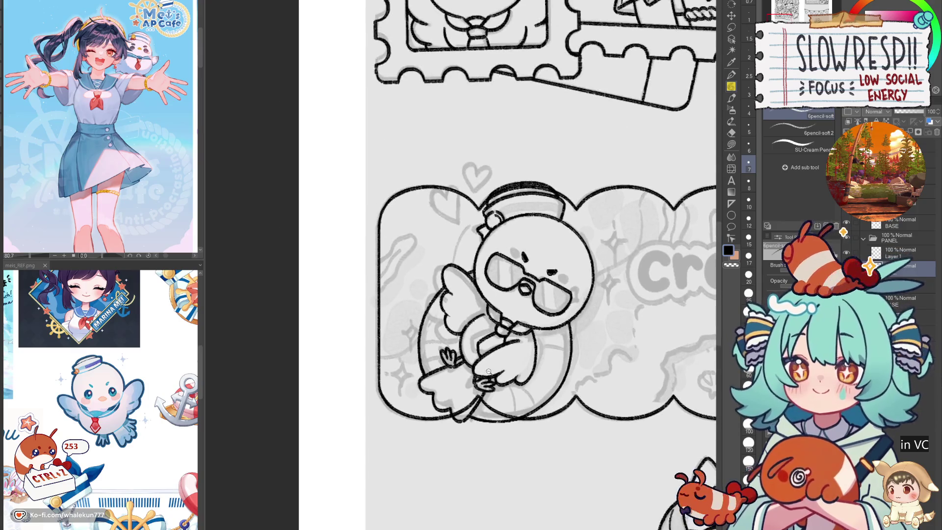
- Ink stripe lines near the ring's bottom, diagonally below the wing, and right of the body
scroll(563, 272, up, 6)
drag(563, 273, 431, 231)
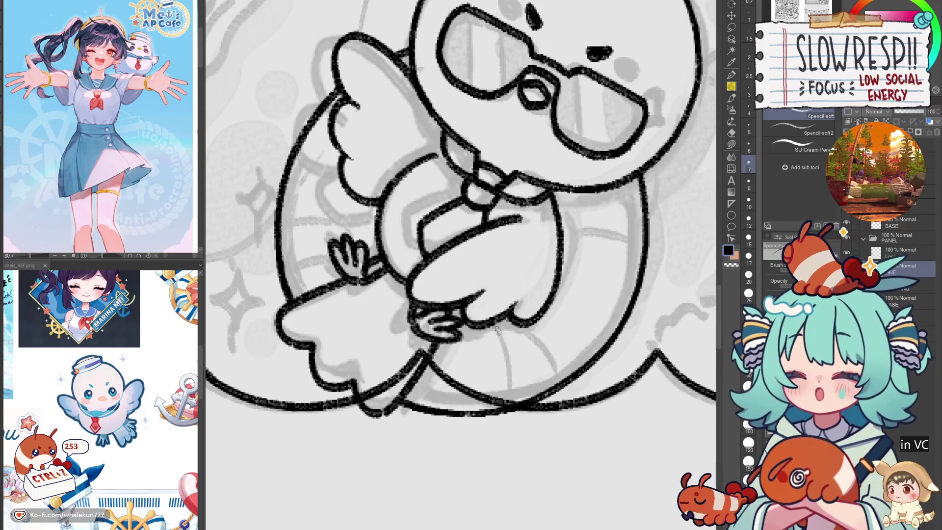
drag(492, 327, 508, 407)
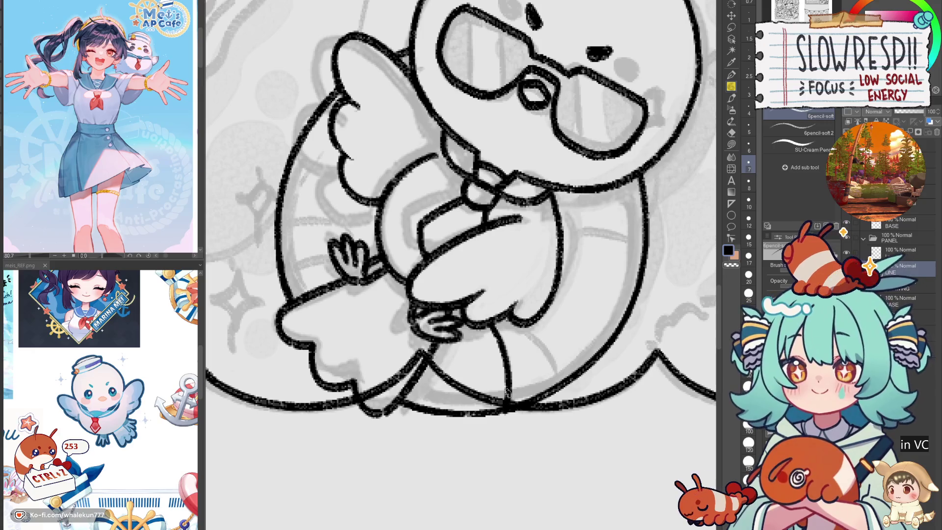
key(ctrl+z)
mouse_move(490, 323)
mouse_down()
mouse_move(510, 397)
mouse_move(492, 341)
mouse_move(504, 406)
mouse_up()
key(ctrl+z)
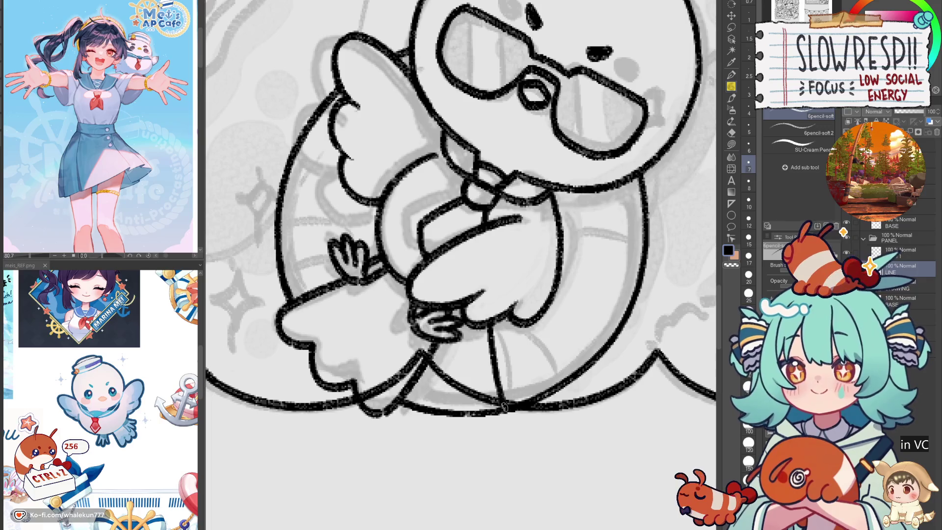
mouse_move(542, 314)
mouse_down()
mouse_move(585, 355)
mouse_move(599, 402)
mouse_up()
drag(561, 255, 647, 260)
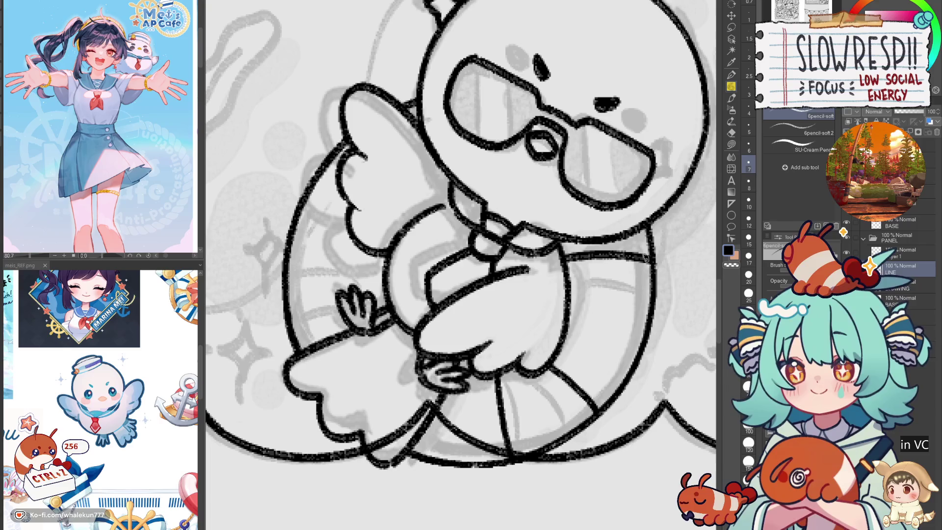
key(ctrl+z)
mouse_move(564, 258)
mouse_down()
mouse_move(643, 254)
mouse_move(715, 271)
mouse_up()
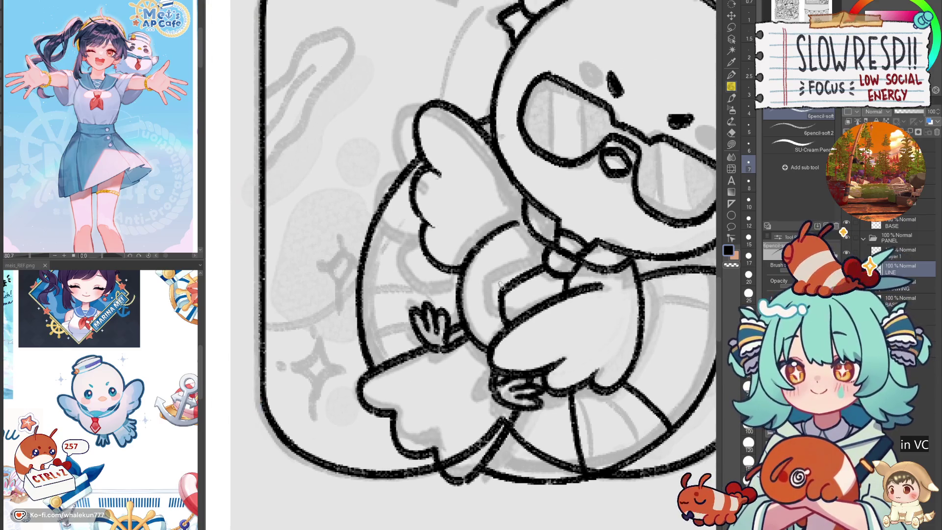
- Ink the stripe across the ring's left side, retrying until it fits, then check the lower right
drag(358, 313, 417, 305)
key(ctrl+z)
drag(360, 316, 418, 309)
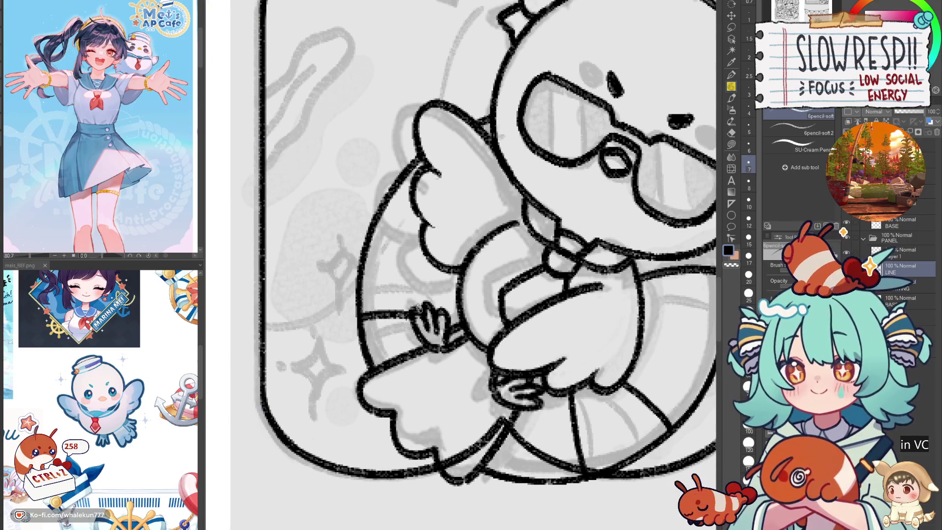
key(ctrl+z)
mouse_move(361, 282)
mouse_down()
mouse_move(458, 308)
mouse_move(416, 285)
mouse_move(456, 296)
mouse_up()
key(ctrl+z)
key(ctrl+z)
mouse_move(358, 290)
mouse_down()
mouse_move(459, 297)
mouse_move(495, 347)
mouse_up()
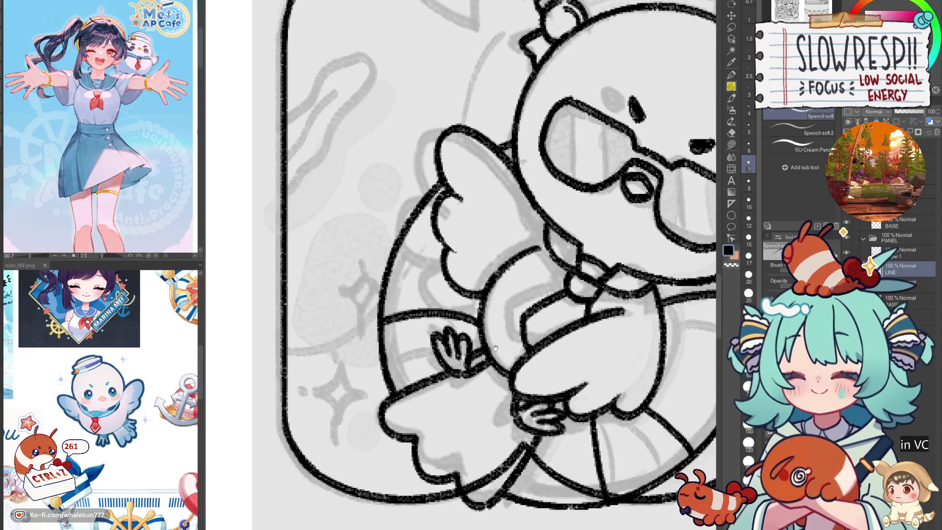
drag(699, 444, 559, 345)
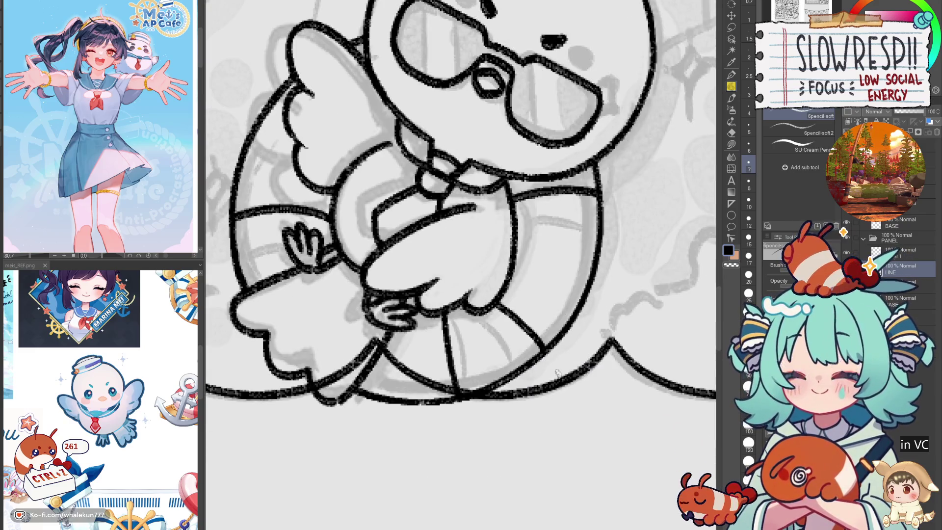
scroll(556, 372, down, 5)
scroll(557, 373, up, 3)
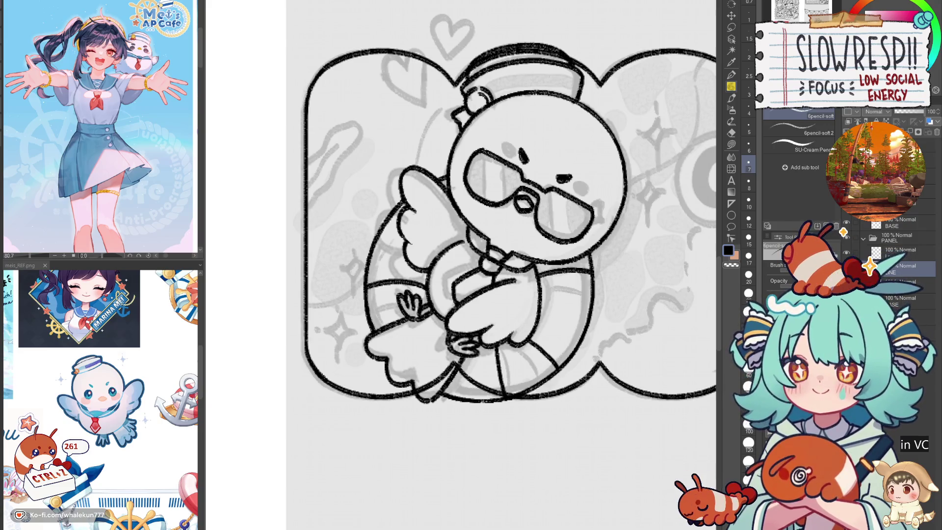
- Erase the overlapping lines where the ring's bottom meets the tail with a size-12 eraser
key(e)
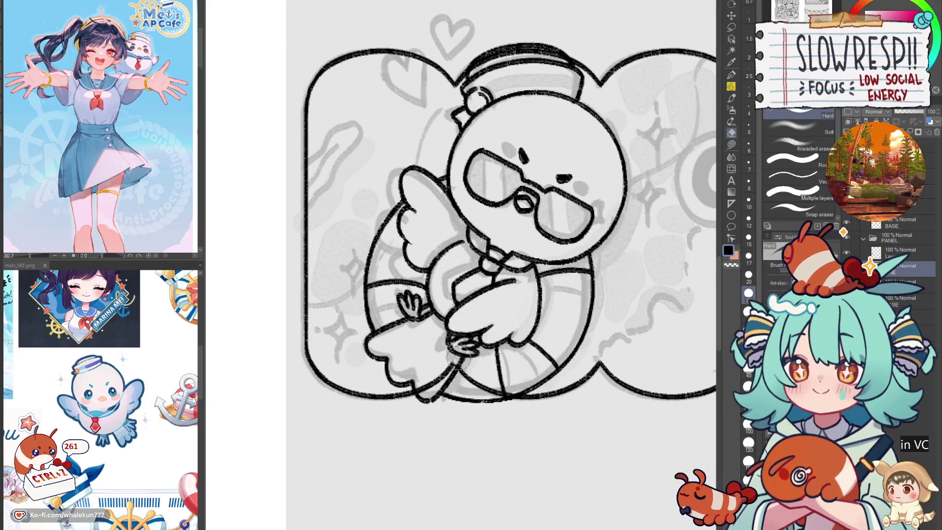
mouse_move(434, 374)
mouse_down()
mouse_move(469, 375)
mouse_move(513, 395)
mouse_up()
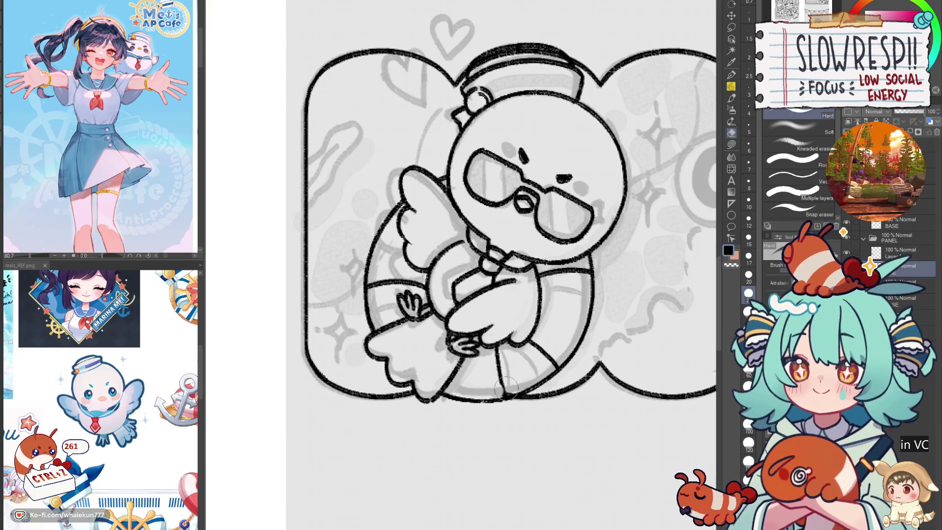
key(bracketleft)
key(bracketleft)
key(bracketleft)
key(p)
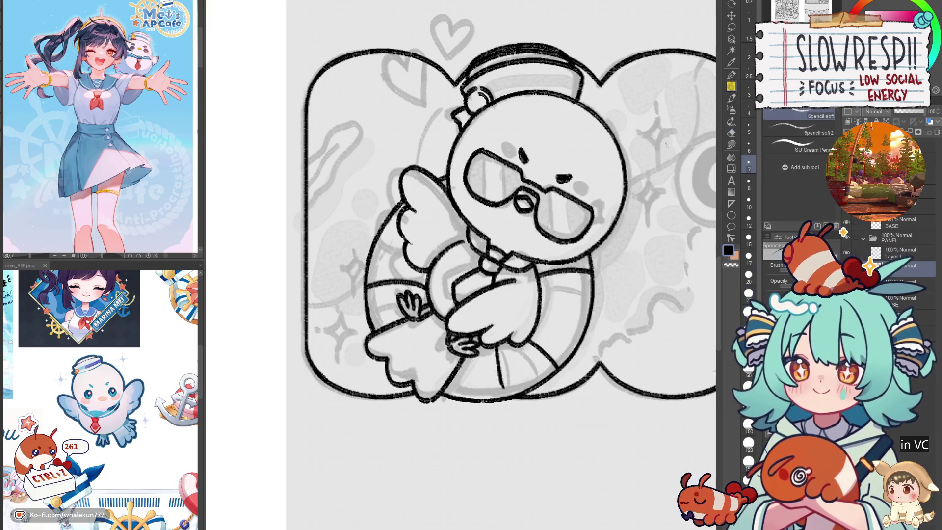
scroll(520, 353, up, 2)
key(ctrl+z)
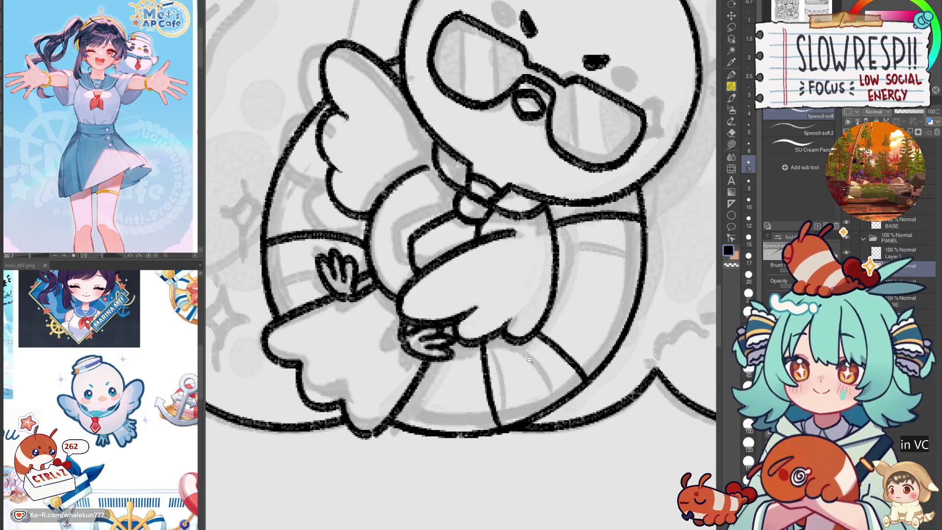
scroll(531, 360, down, 3)
key(e)
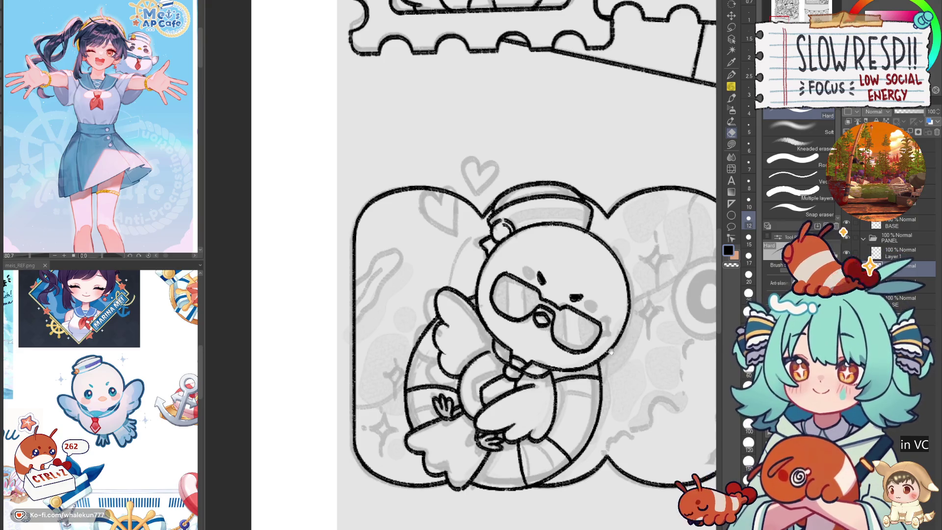
scroll(532, 265, down, 3)
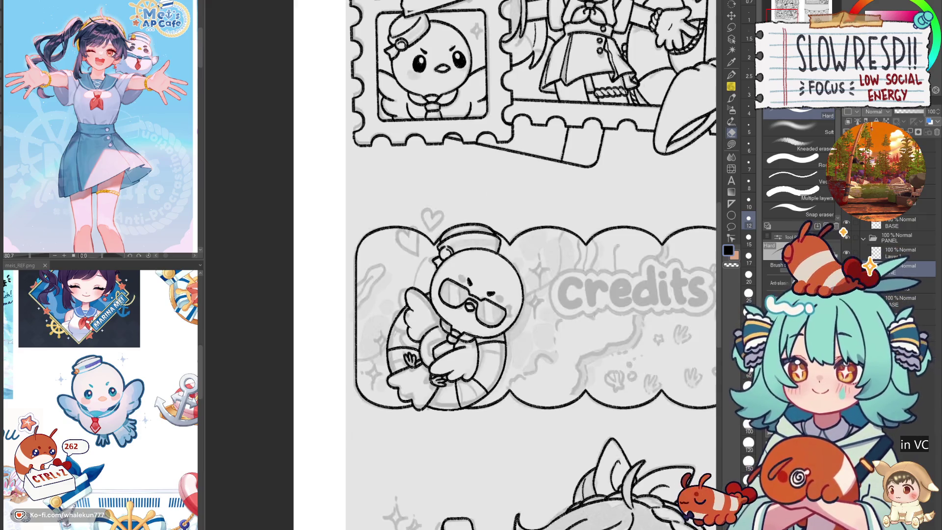
- Erase the old hat-top outline along its arc with a larger eraser
scroll(521, 321, down, 5)
scroll(521, 321, up, 4)
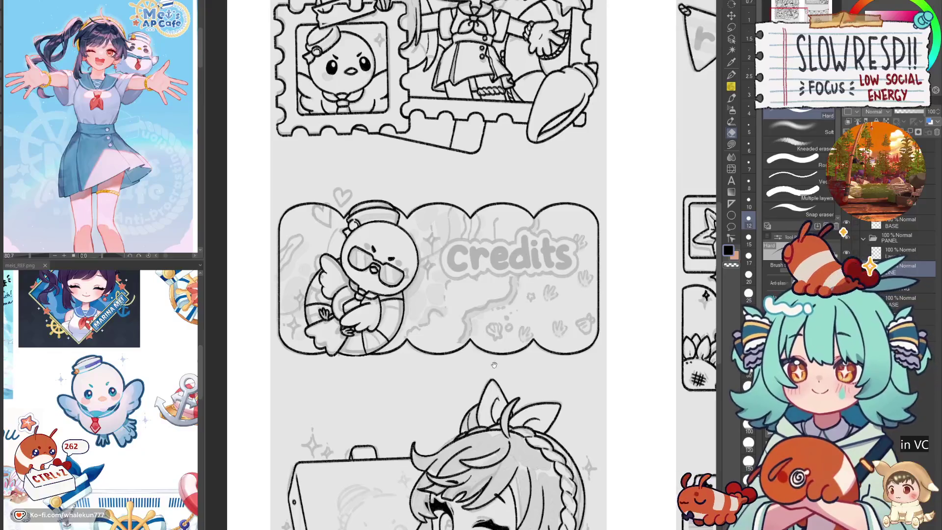
scroll(485, 374, up, 5)
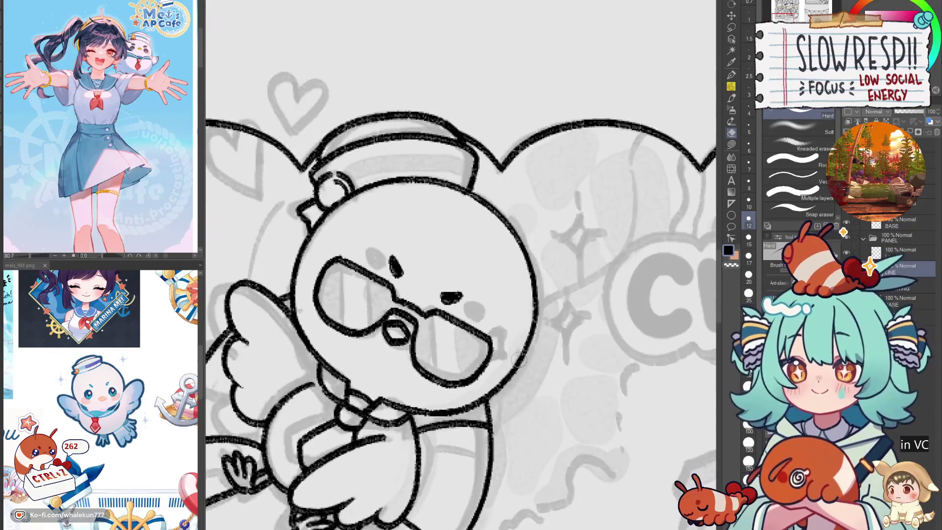
drag(503, 354, 622, 435)
mouse_move(602, 221)
mouse_down()
mouse_move(422, 224)
mouse_move(569, 196)
mouse_move(407, 285)
mouse_move(422, 295)
mouse_move(471, 257)
mouse_move(450, 270)
mouse_up()
key(ctrl+z)
key(ctrl+z)
key(bracketright)
key(bracketright)
key(bracketright)
mouse_move(454, 216)
mouse_down()
mouse_move(520, 192)
mouse_move(579, 207)
mouse_move(609, 241)
mouse_move(596, 255)
mouse_move(603, 265)
mouse_move(632, 235)
mouse_up()
- Hide the grey sketch layer and try redrawing the hat's right and top edges
key(ctrl+h)
key(p)
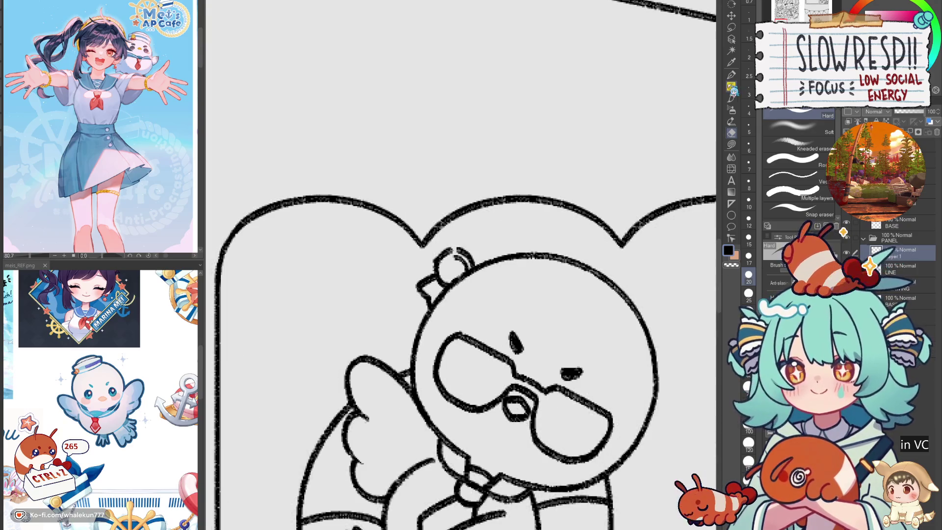
key(ctrl+z)
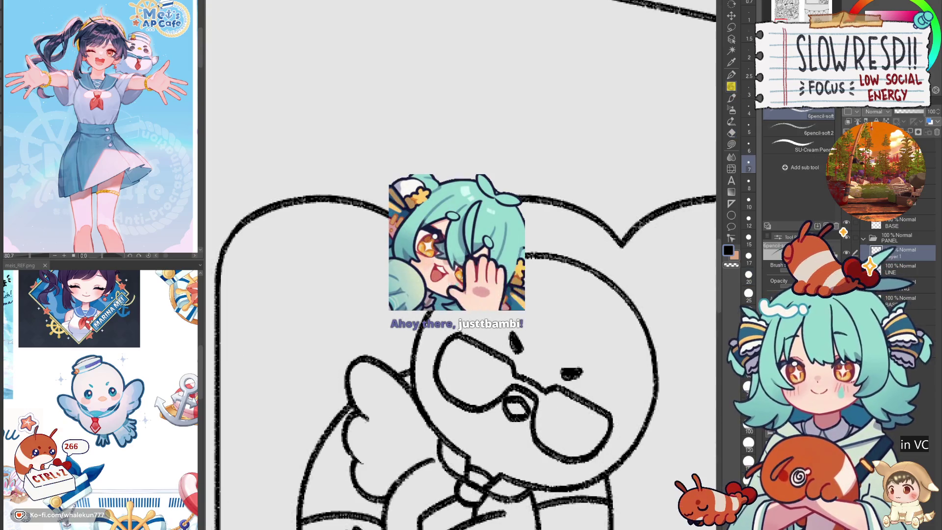
mouse_move(522, 217)
mouse_down()
mouse_move(548, 219)
mouse_move(553, 252)
mouse_up()
key(ctrl+z)
key(ctrl+z)
mouse_move(446, 238)
mouse_down()
mouse_move(472, 195)
mouse_move(528, 203)
mouse_up()
key(ctrl+z)
mouse_move(448, 237)
mouse_down()
mouse_move(478, 208)
mouse_move(532, 219)
mouse_up()
scroll(549, 206, down, 5)
scroll(502, 289, up, 3)
key(ctrl+z)
scroll(501, 289, up, 5)
scroll(502, 290, up, 1)
- Erase the hat's knob, its left edge and the leftover knob line
key(e)
mouse_move(456, 268)
mouse_down()
mouse_move(434, 275)
mouse_move(375, 364)
mouse_up()
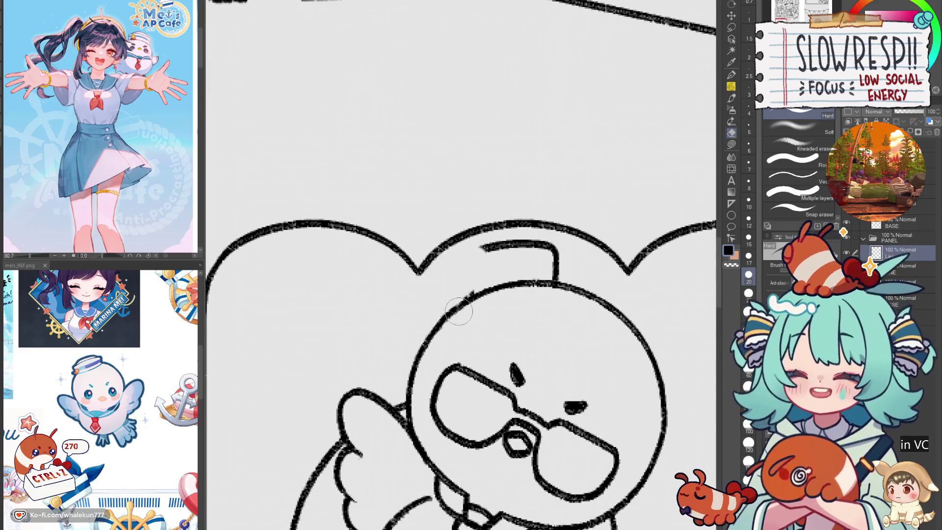
drag(453, 302, 476, 313)
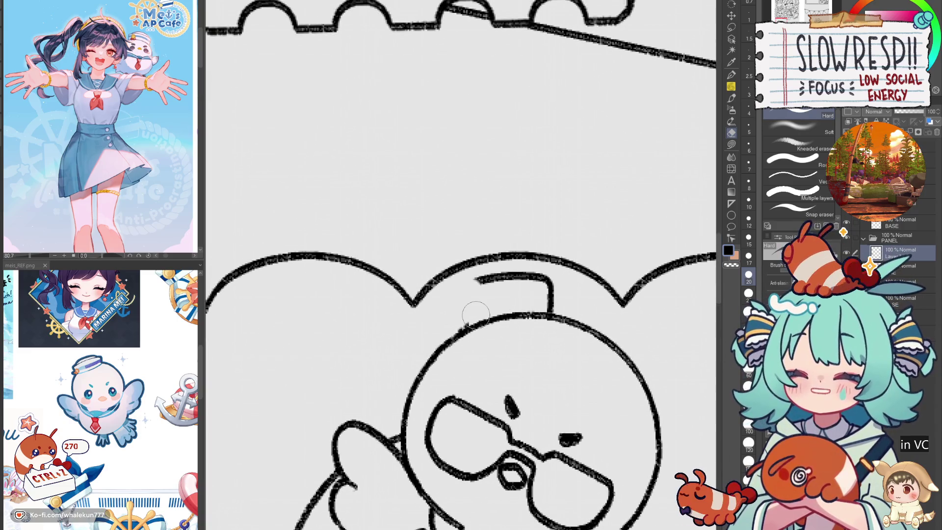
key(bracketleft)
key(bracketleft)
key(bracketleft)
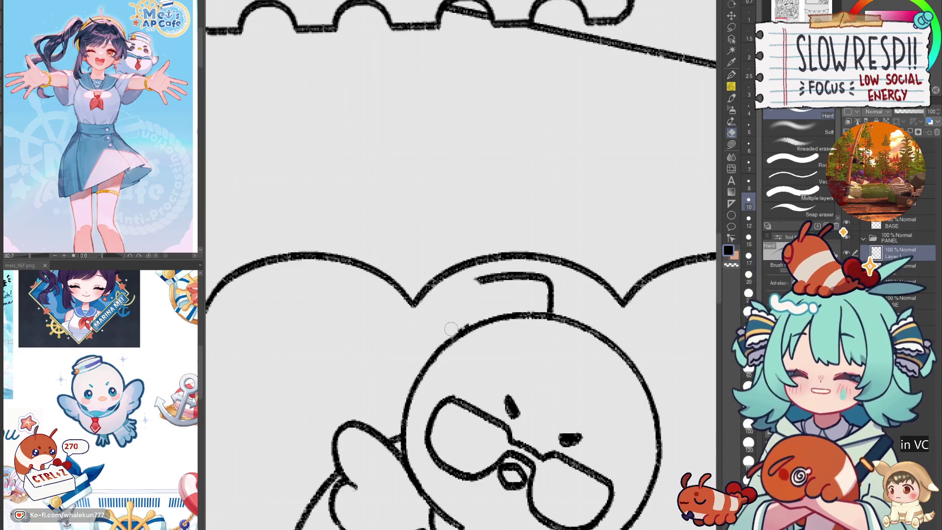
key(bracketright)
key(bracketright)
key(bracketright)
mouse_move(476, 278)
mouse_down()
mouse_move(540, 281)
mouse_move(536, 296)
mouse_move(552, 311)
mouse_up()
key(p)
- Ink the curved line across the head top and the upper arc of the cap
drag(455, 351, 512, 292)
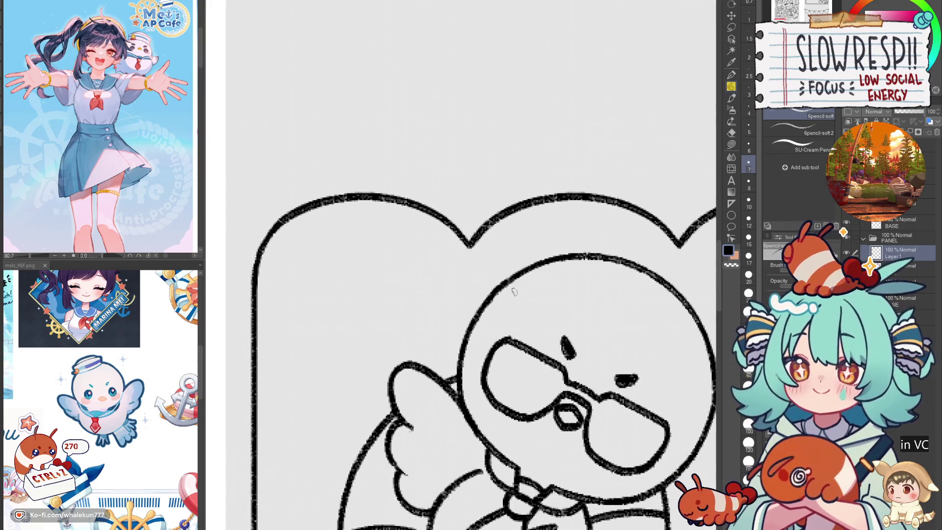
key(ctrl+z)
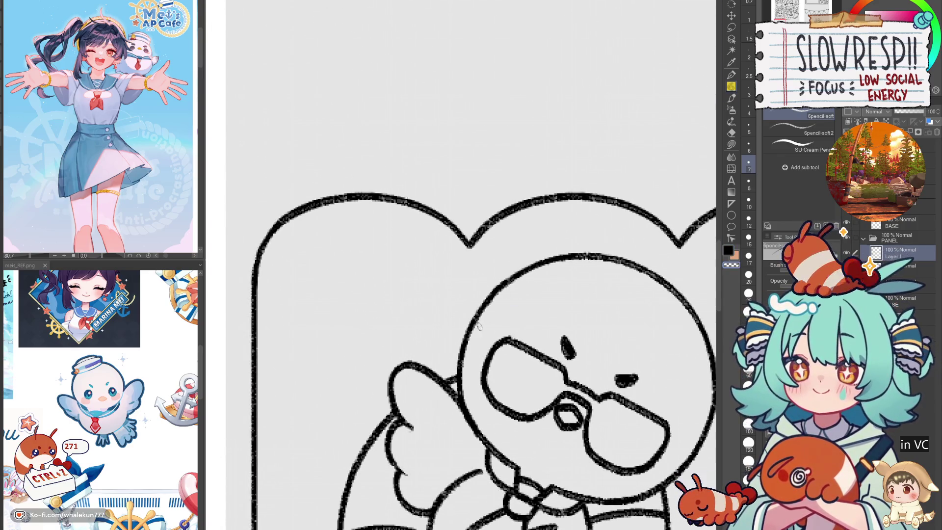
mouse_move(502, 283)
mouse_down()
mouse_move(557, 254)
mouse_move(513, 253)
mouse_up()
key(ctrl+z)
drag(453, 294, 548, 279)
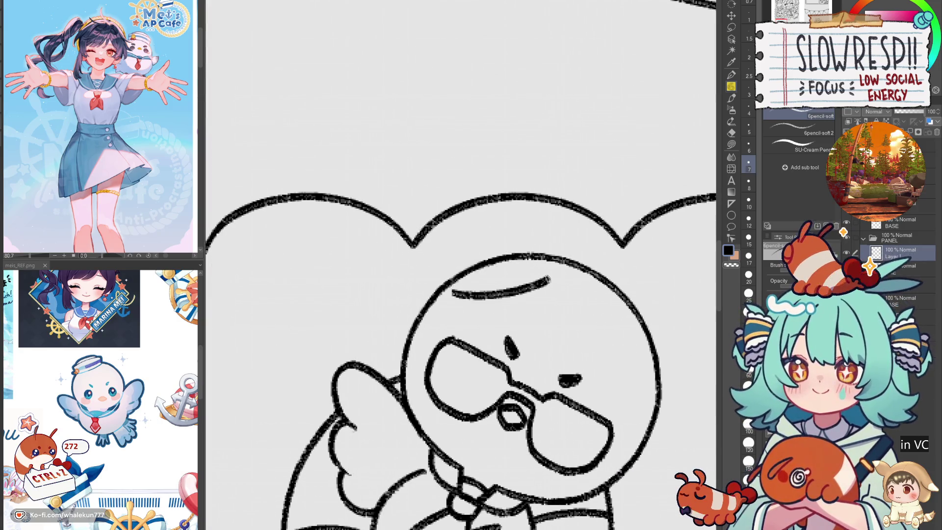
key(ctrl+z)
key(ctrl+z)
key(ctrl+z)
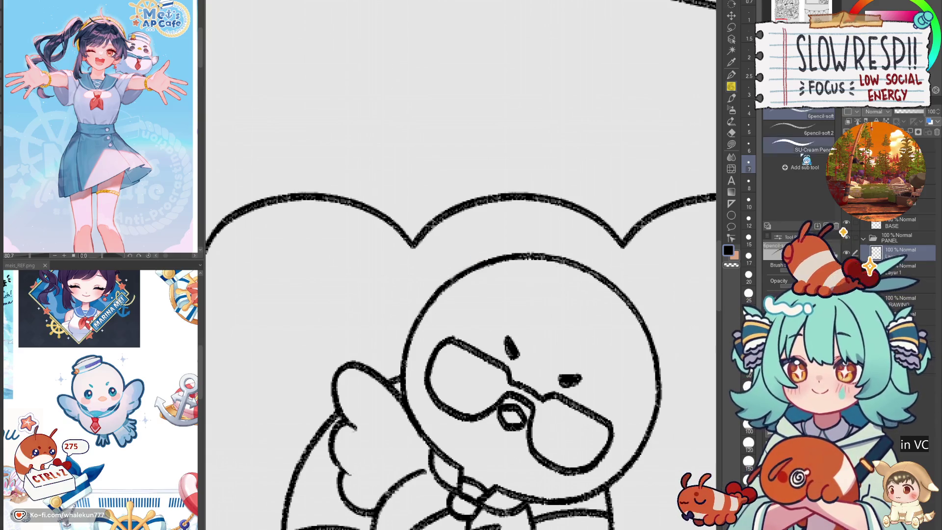
mouse_move(457, 295)
mouse_down()
mouse_move(505, 290)
mouse_move(548, 263)
mouse_up()
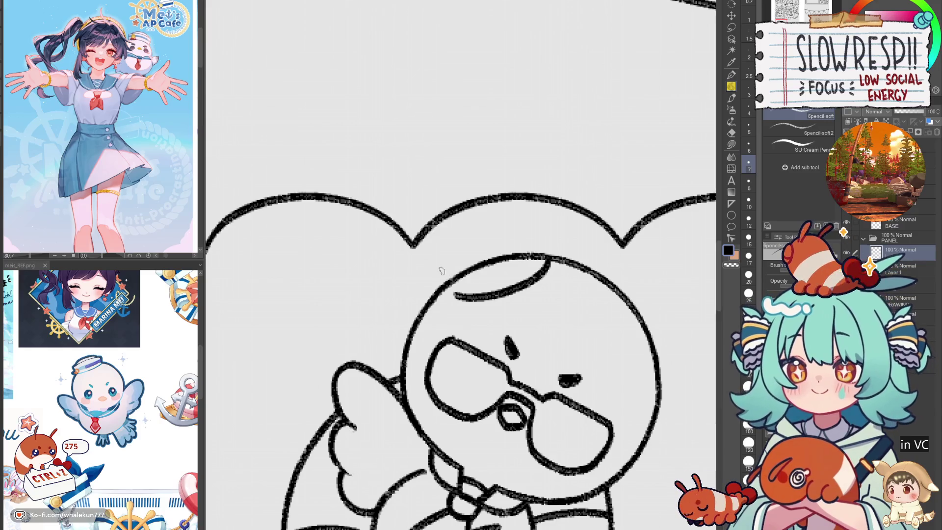
key(ctrl+z)
key(ctrl+z)
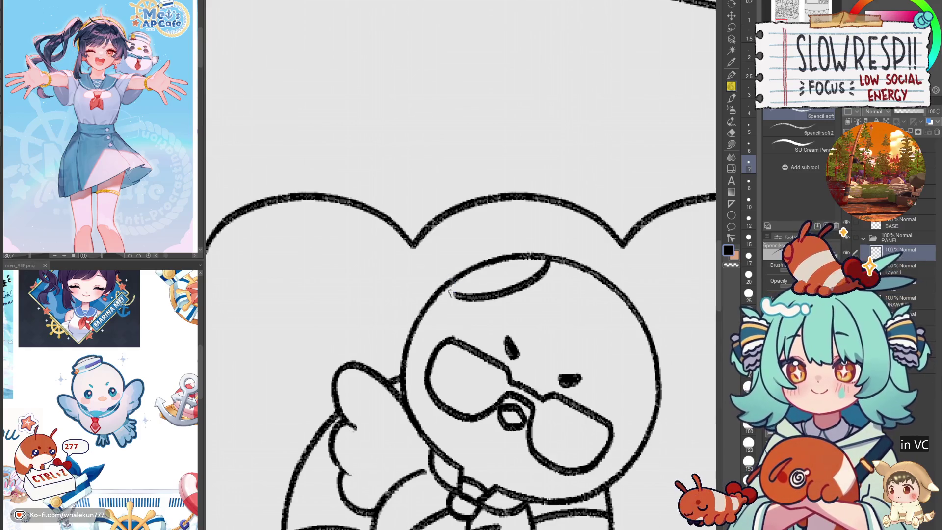
mouse_move(440, 273)
mouse_down()
mouse_move(458, 243)
mouse_move(488, 229)
mouse_up()
key(ctrl+z)
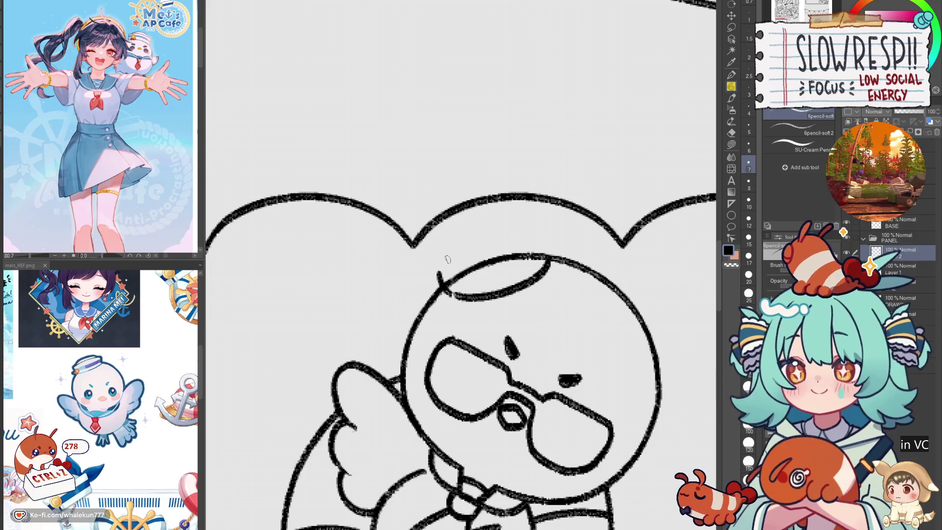
mouse_move(438, 272)
mouse_down()
mouse_move(461, 296)
mouse_move(447, 289)
mouse_move(496, 225)
mouse_move(549, 241)
mouse_move(550, 262)
mouse_up()
key(ctrl+z)
key(ctrl+z)
key(ctrl+z)
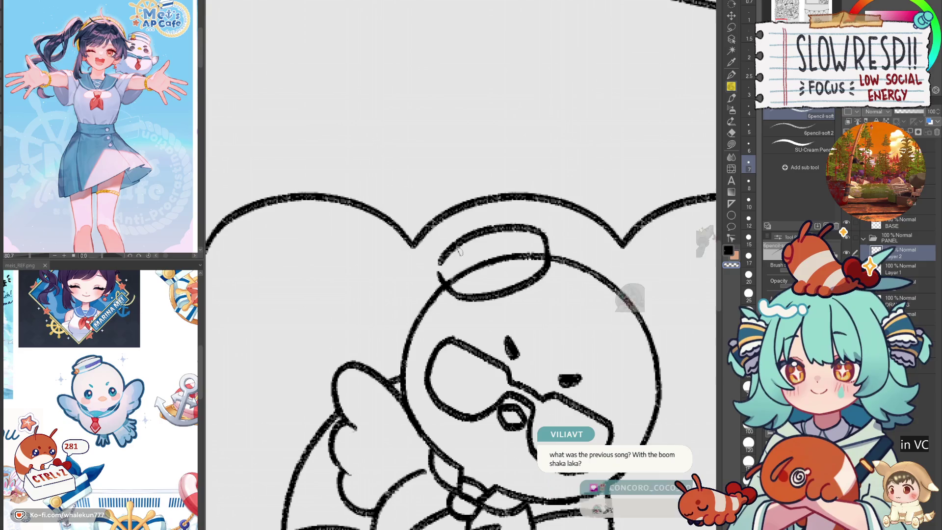
drag(449, 261, 519, 221)
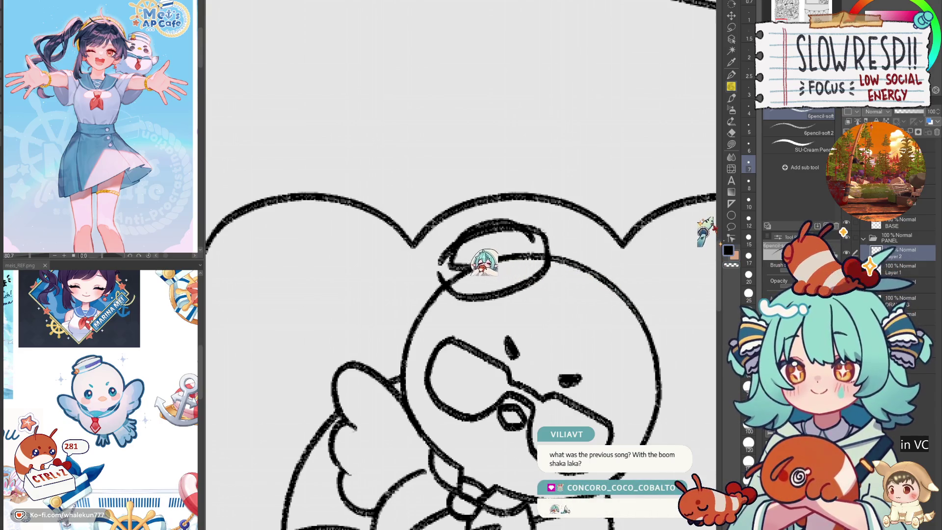
- Draw a small round button on the cap's band and the curve beneath it
key(e)
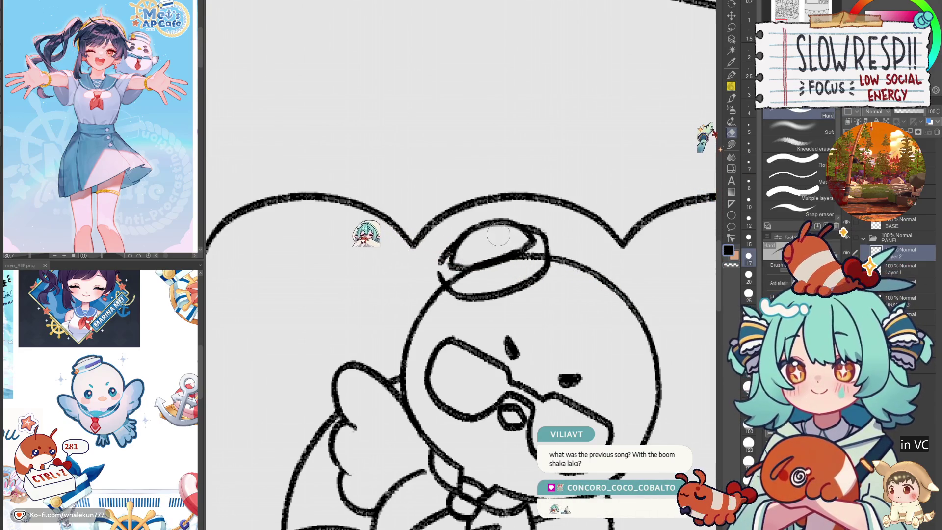
key(p)
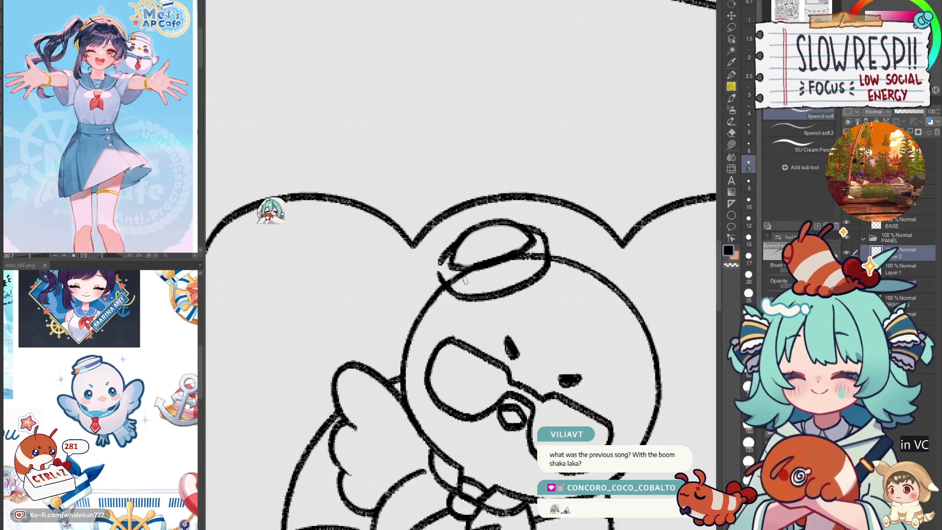
mouse_move(467, 280)
mouse_down()
mouse_move(488, 300)
mouse_move(461, 280)
mouse_up()
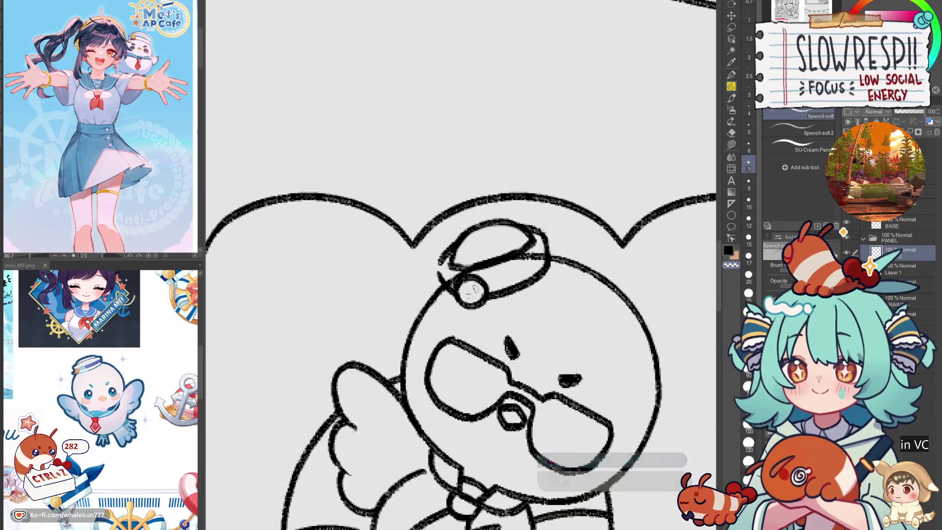
key(e)
key(p)
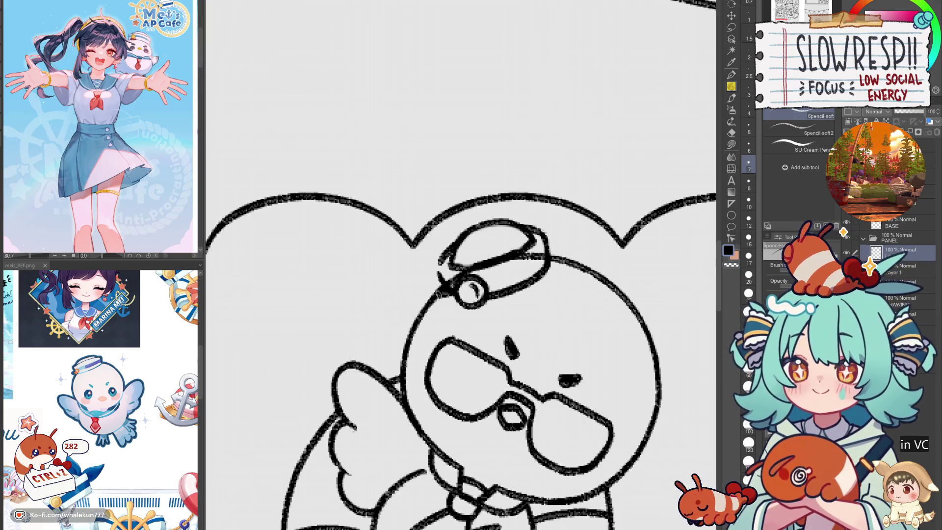
mouse_move(444, 291)
mouse_down()
mouse_move(450, 321)
mouse_move(486, 293)
mouse_up()
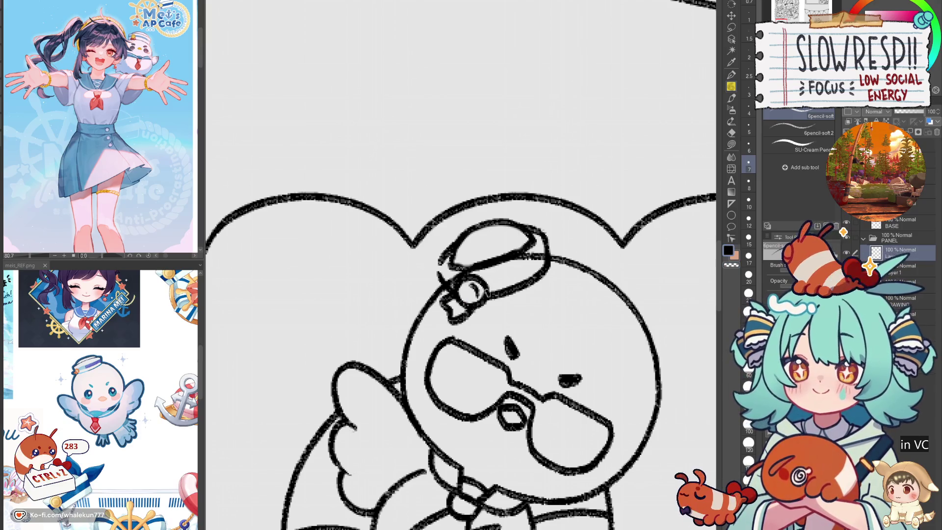
scroll(574, 244, down, 5)
scroll(714, 35, up, 3)
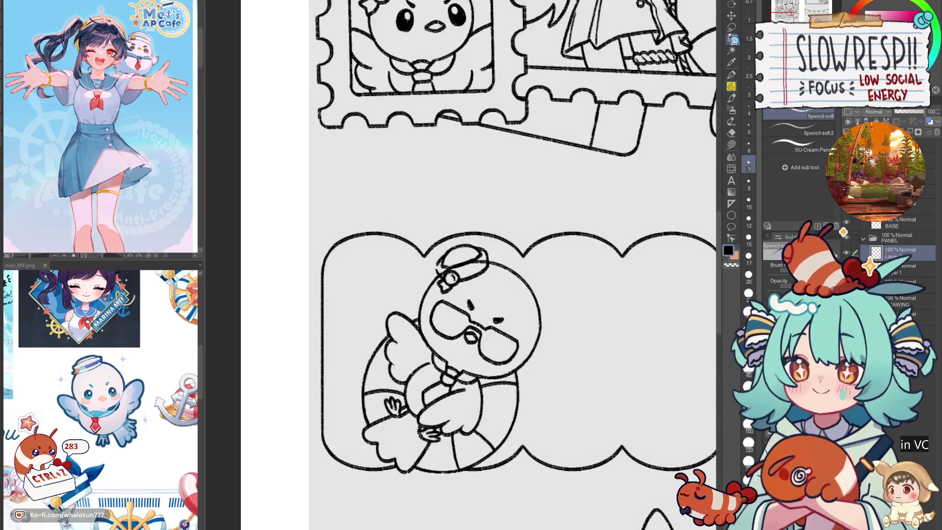
- Lift the sailor cap layer off the duck's head with Move layer (K) and set it back on
key(k)
scroll(469, 306, up, 2)
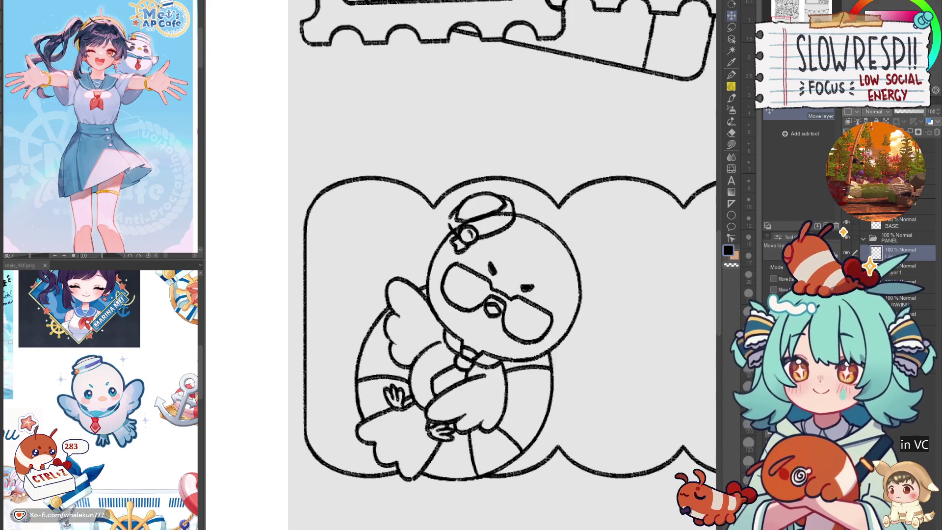
drag(603, 445, 553, 358)
scroll(570, 387, down, 3)
scroll(595, 185, up, 2)
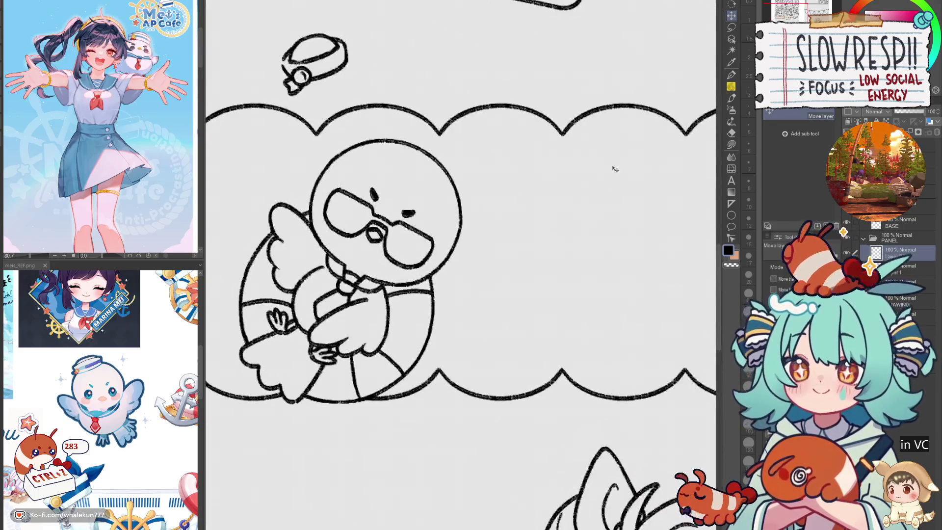
scroll(642, 270, up, 1)
drag(571, 294, 623, 393)
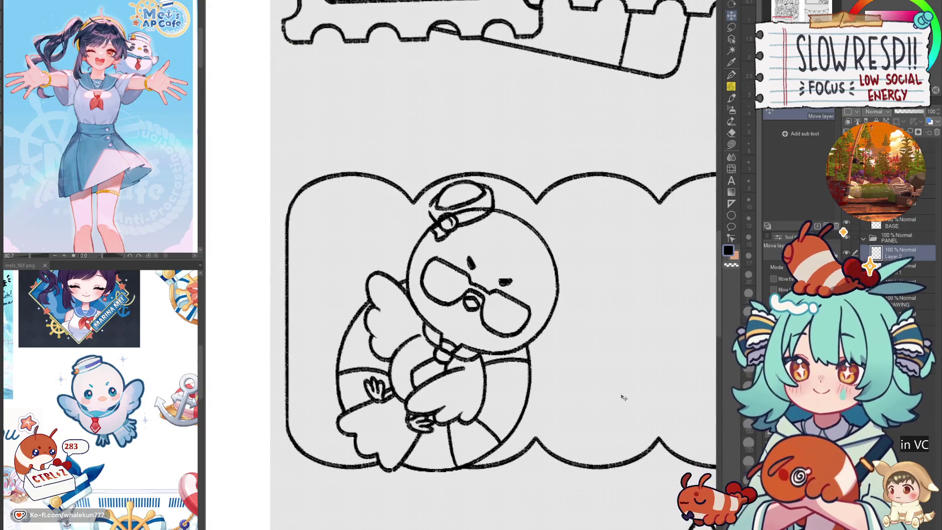
scroll(569, 360, down, 3)
scroll(567, 358, up, 2)
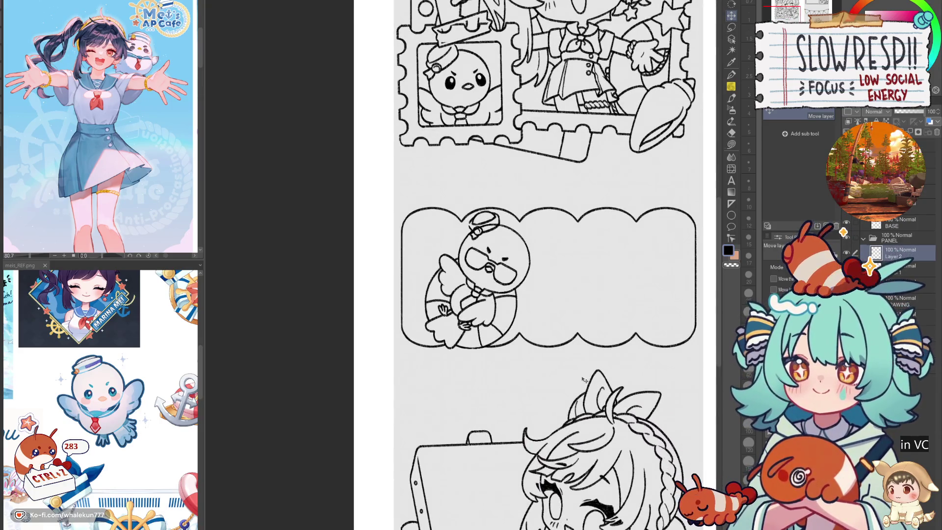
scroll(519, 272, up, 3)
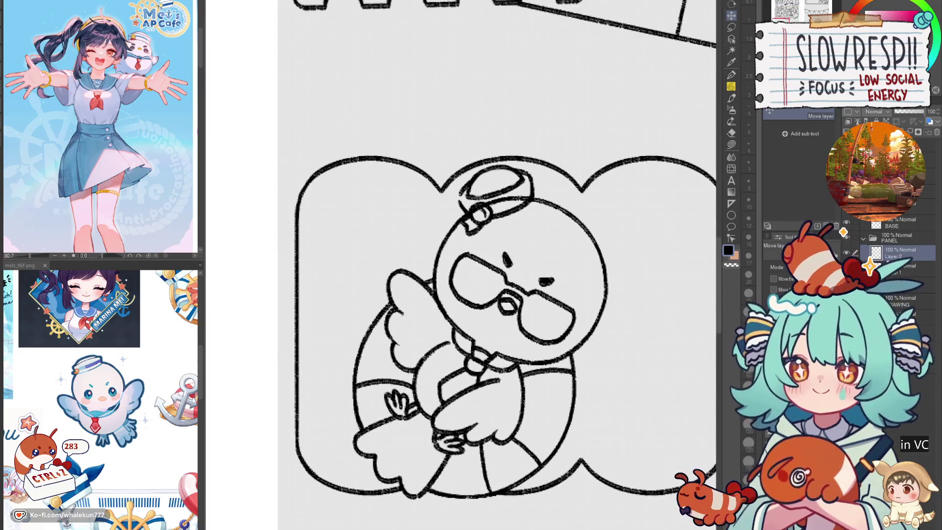
- Add a short brow stroke above the glasses with the pencil
key(p)
scroll(486, 280, up, 2)
drag(485, 269, 500, 280)
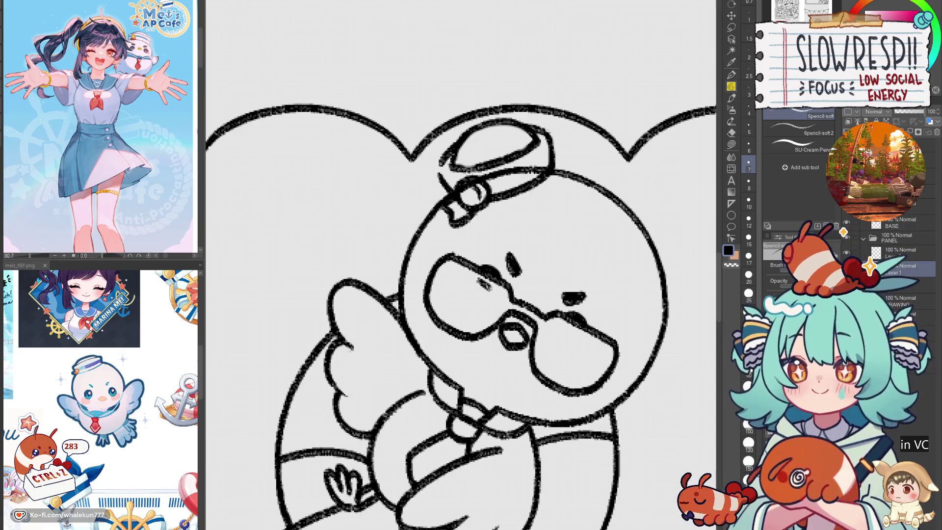
- Fill in both of the duck's eyes inside its glasses with solid pencil strokes
mouse_move(474, 281)
mouse_down()
mouse_move(483, 297)
mouse_move(483, 286)
mouse_move(468, 298)
mouse_up()
mouse_move(564, 328)
mouse_down()
mouse_move(559, 348)
mouse_move(575, 337)
mouse_up()
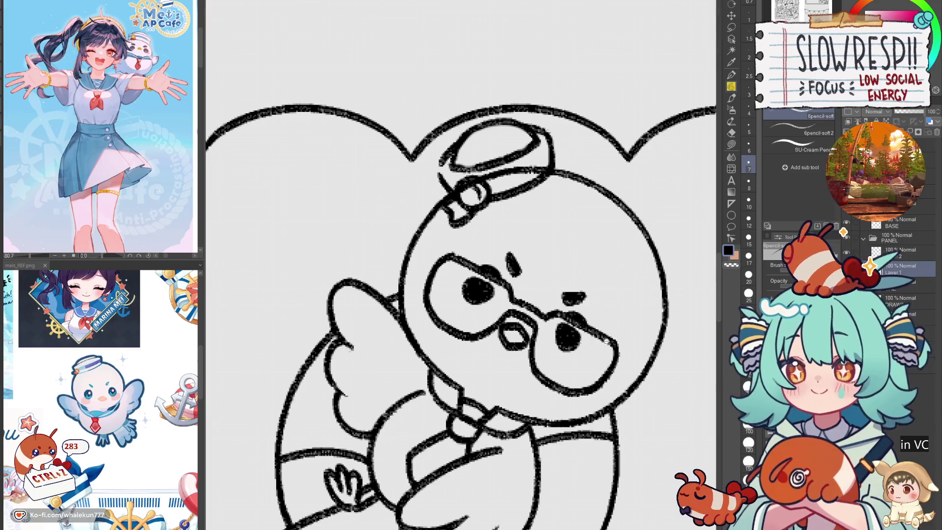
scroll(552, 353, down, 5)
scroll(552, 353, up, 3)
- Undo both eye strokes and recentre the page view on the duck panel
key(ctrl+z)
key(ctrl+z)
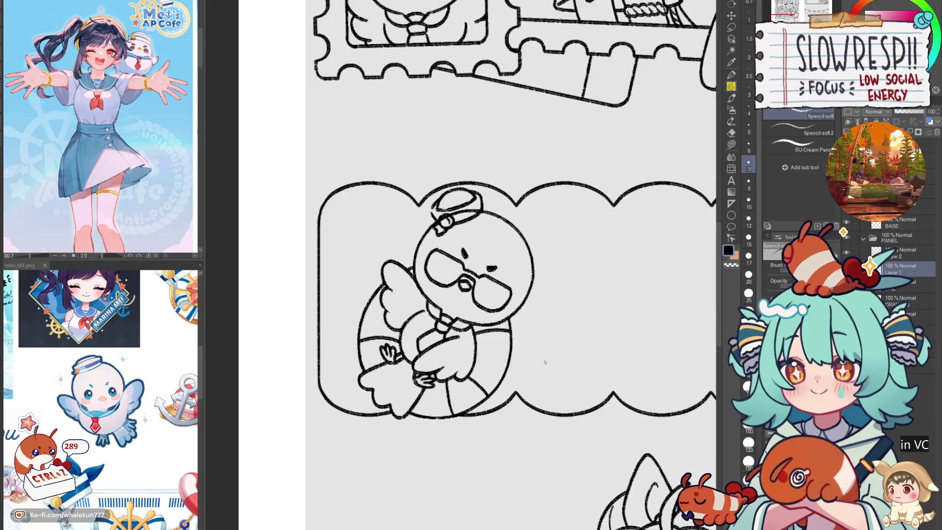
scroll(503, 302, up, 3)
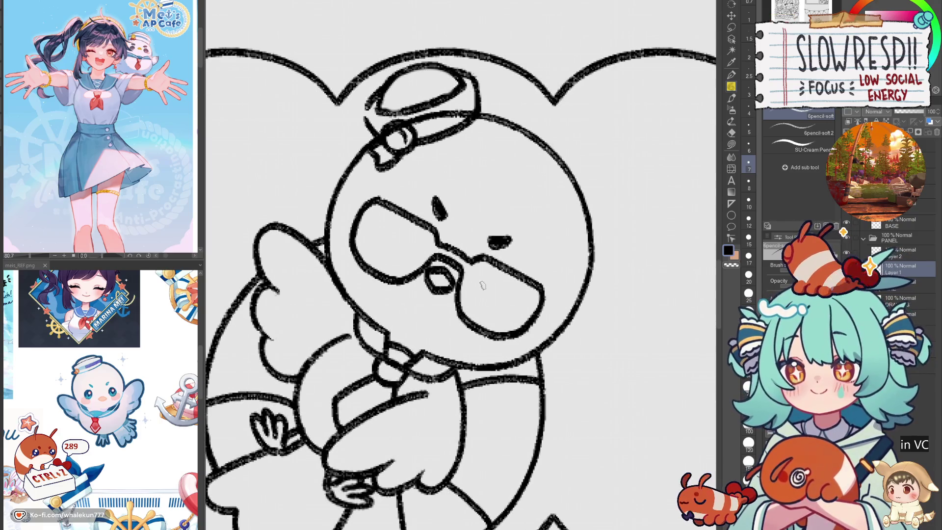
key(ctrl+z)
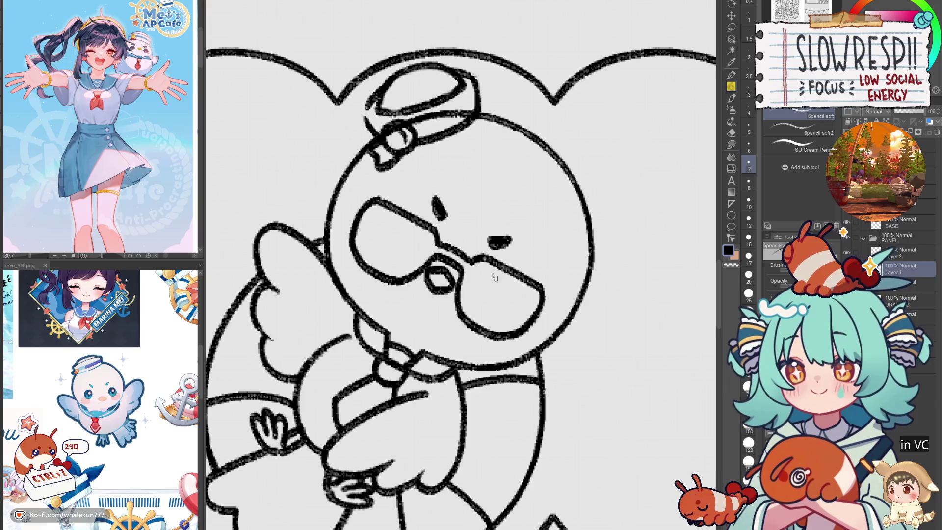
scroll(491, 285, down, 5)
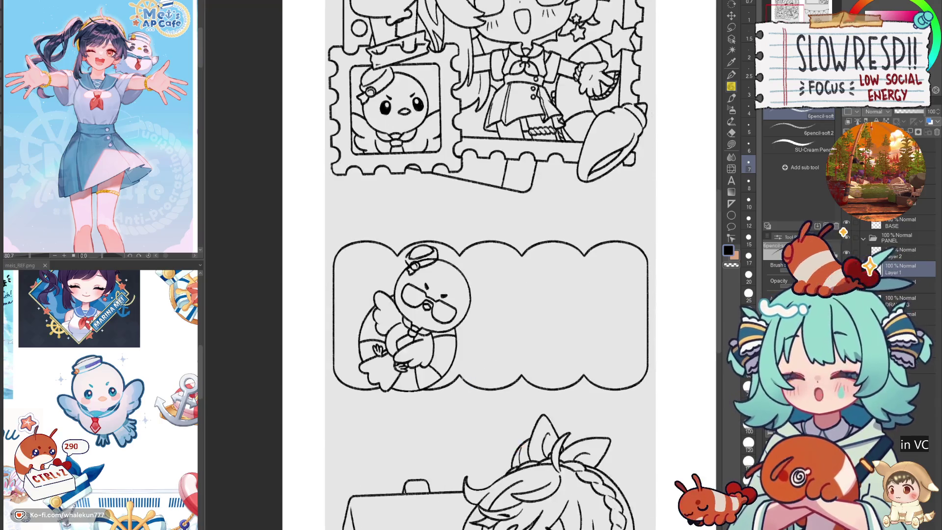
mouse_move(479, 422)
mouse_down()
mouse_move(511, 390)
mouse_move(509, 399)
mouse_up()
scroll(508, 402, down, 5)
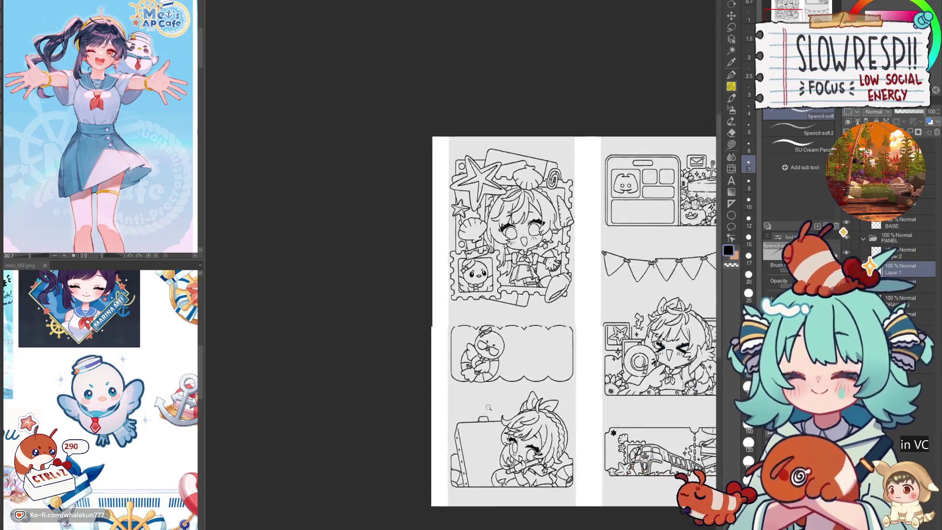
scroll(489, 408, up, 1)
scroll(490, 408, up, 3)
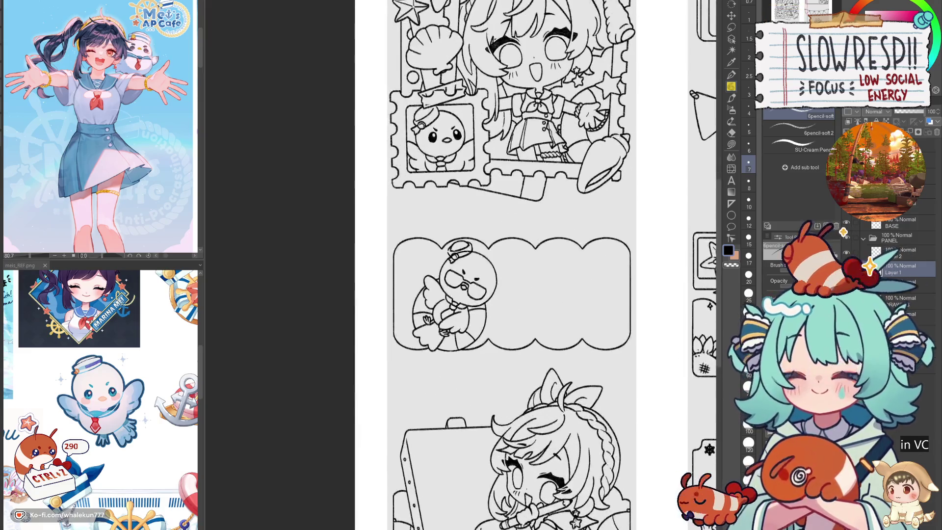
scroll(468, 254, up, 3)
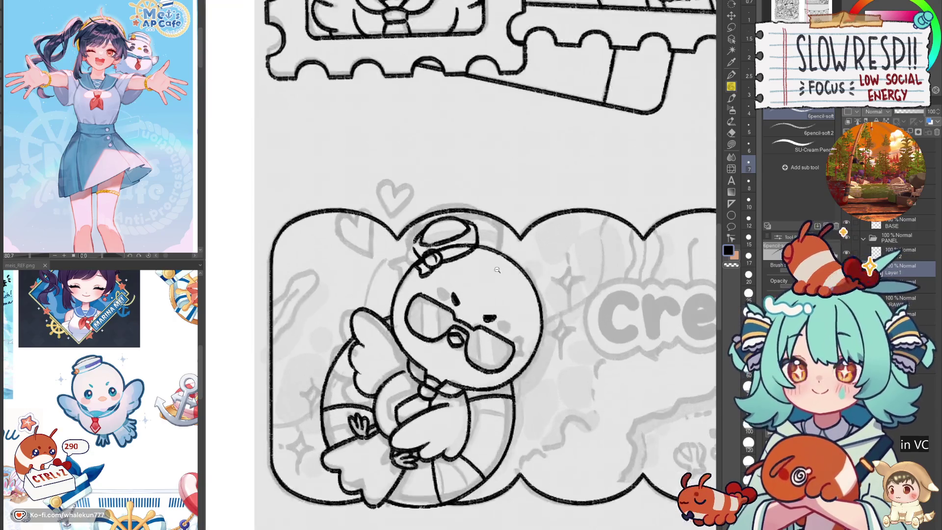
- Erase stray sketch lines along the cap's brim and nudge the cap lines downward
scroll(567, 434, down, 3)
scroll(432, 282, up, 3)
key(e)
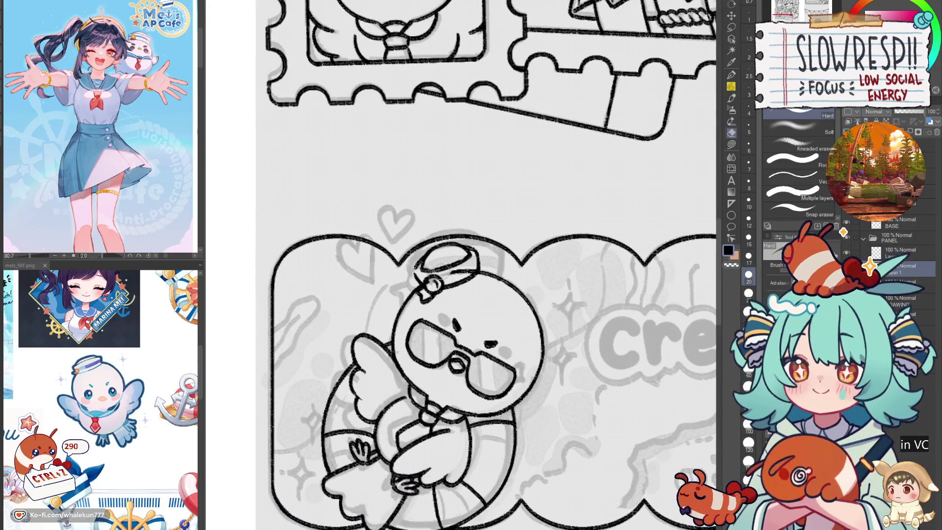
drag(431, 281, 465, 271)
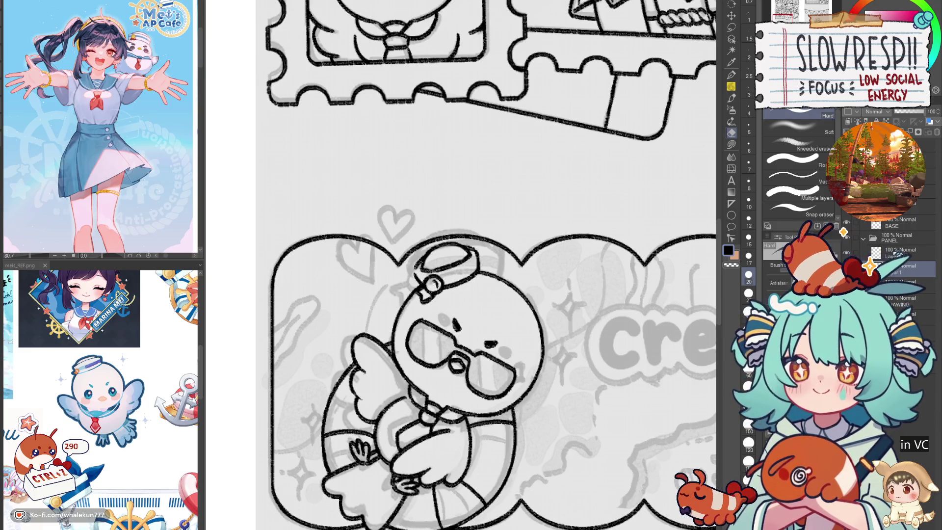
scroll(529, 463, down, 5)
scroll(529, 463, up, 8)
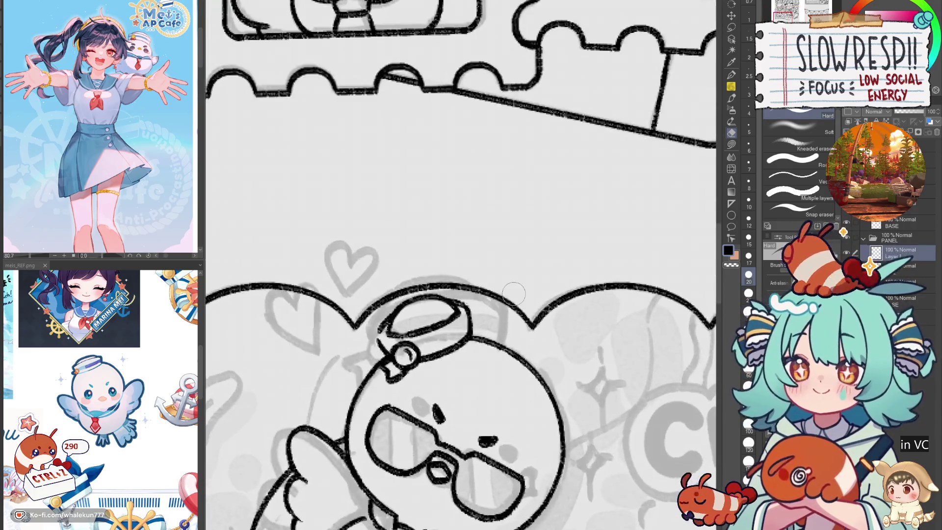
key(k)
drag(497, 425, 496, 430)
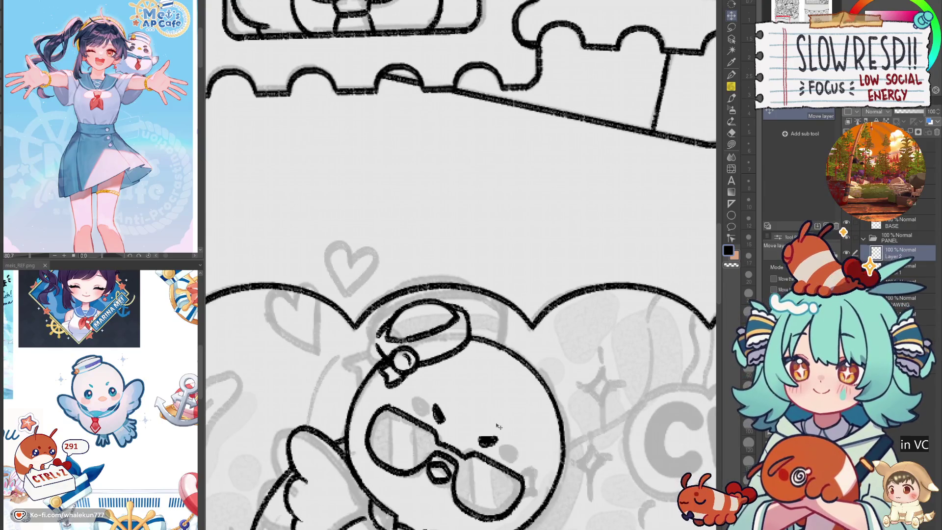
- Switch to the layer below and mirror the canvas view to check it, then flip back
key(e)
key(alt+bracketleft)
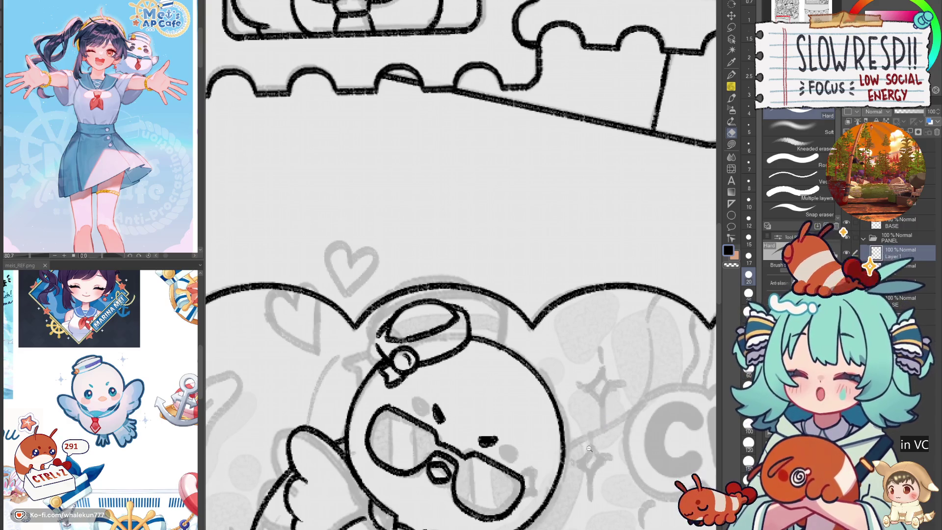
scroll(590, 448, down, 6)
scroll(590, 449, up, 3)
key(h)
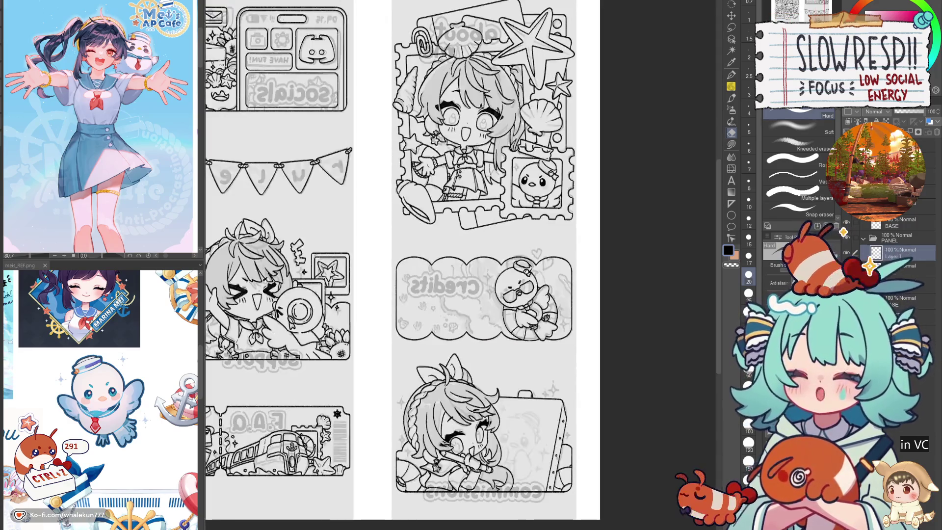
key(h)
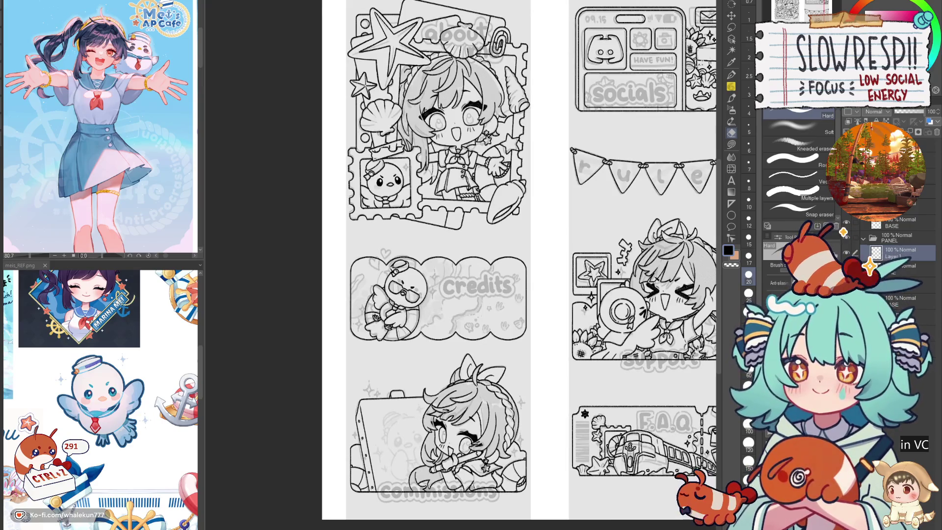
- Try shifting the duck drawing, undo it, and undo the last erasure on the ring
key(k)
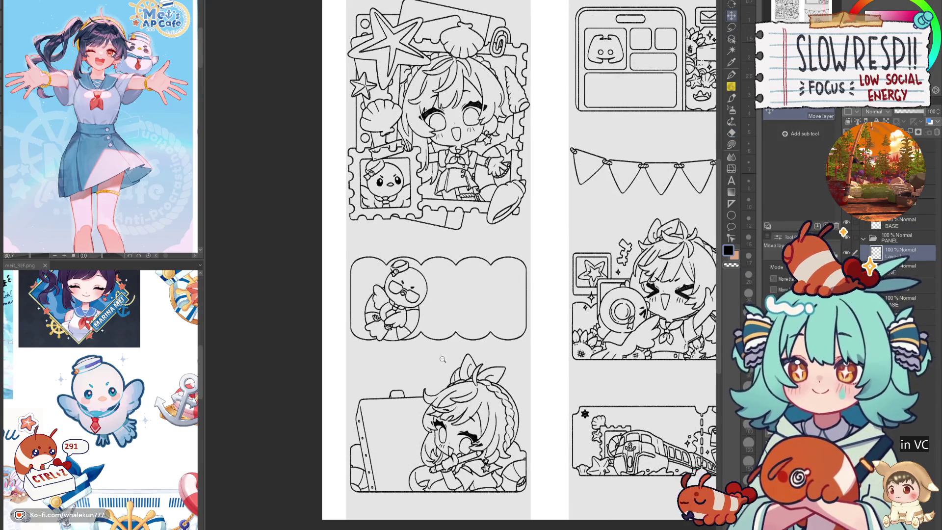
scroll(449, 387, up, 2)
drag(448, 387, 456, 372)
key(ctrl+z)
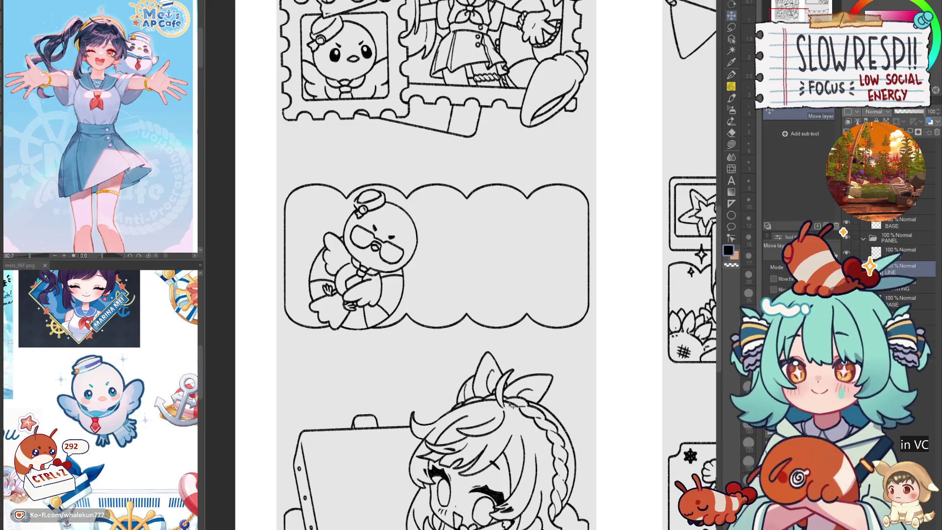
key(e)
scroll(395, 297, up, 5)
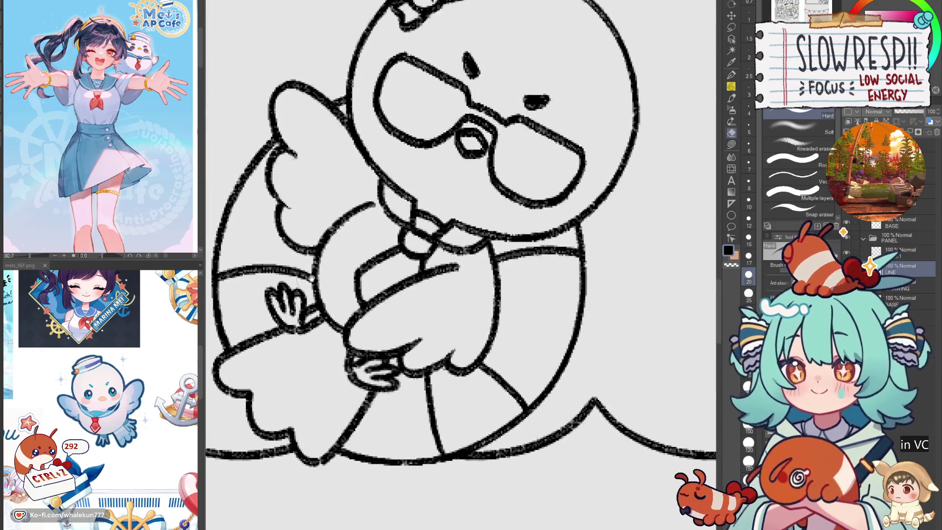
key(ctrl+z)
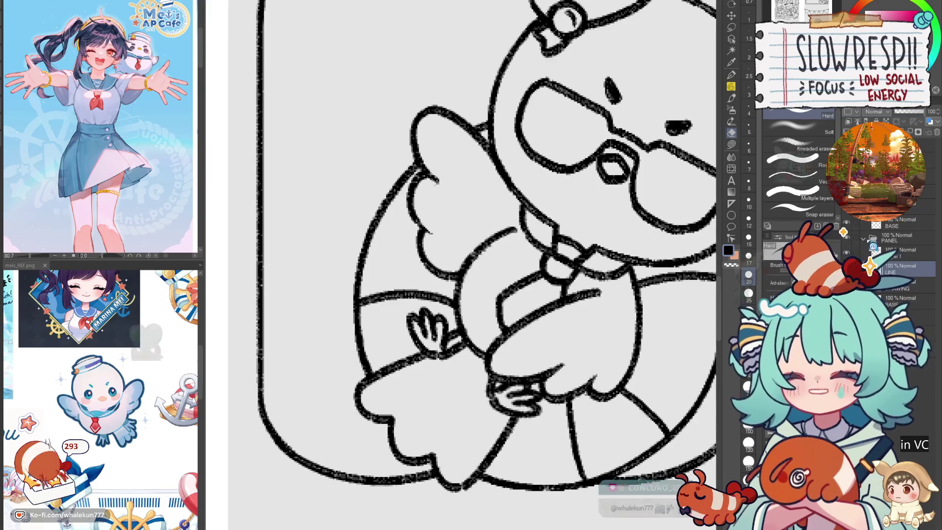
- Ink the swim ring's lower-right diagonal and upper-right edge with the soft pencil, redrawing the upper edge longer
key(p)
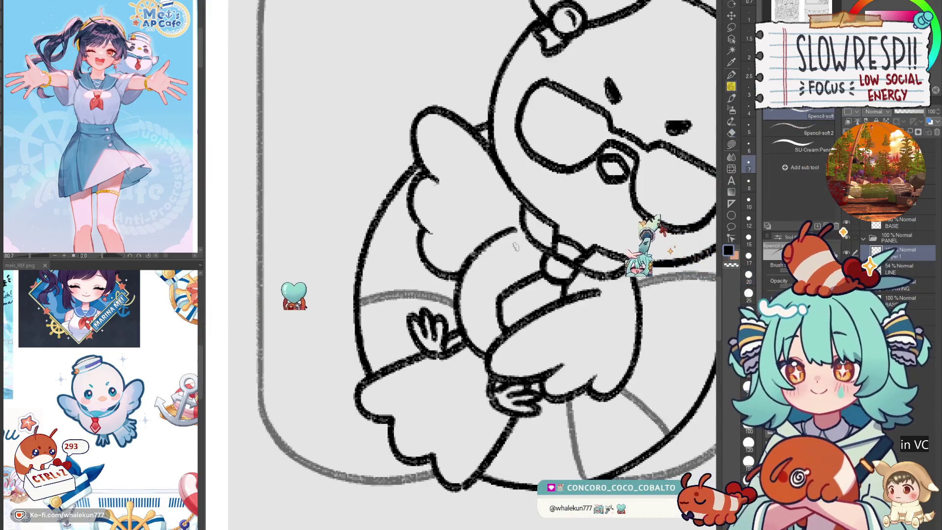
drag(580, 466, 491, 379)
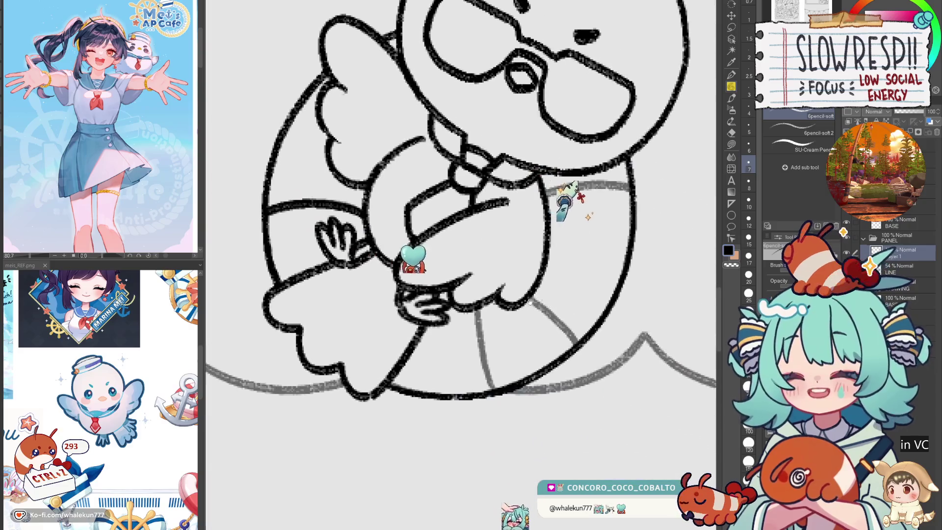
key(ctrl+z)
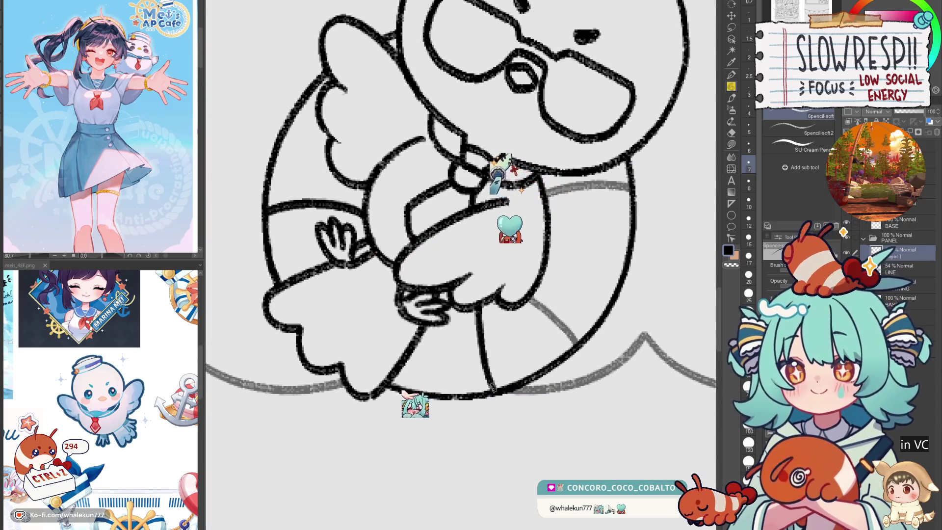
drag(529, 294, 579, 339)
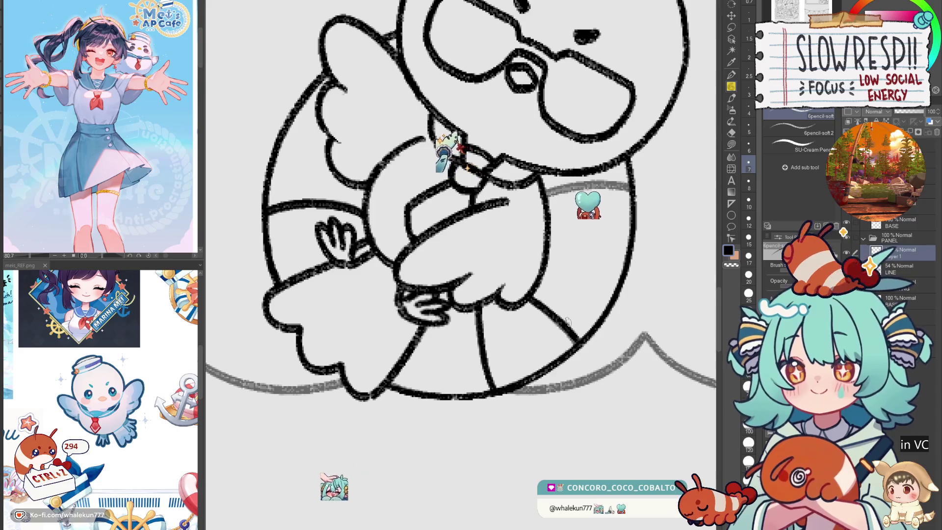
drag(547, 191, 603, 188)
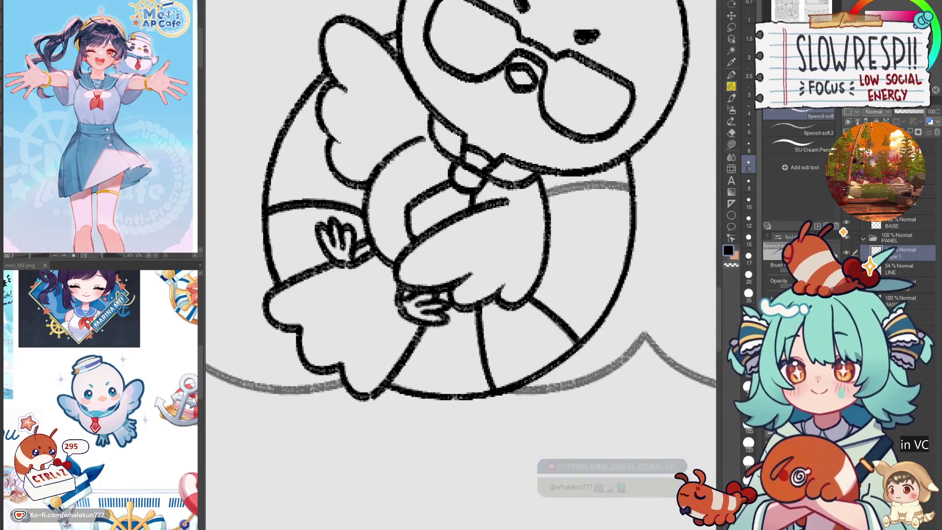
key(ctrl+z)
drag(547, 191, 634, 183)
key(e)
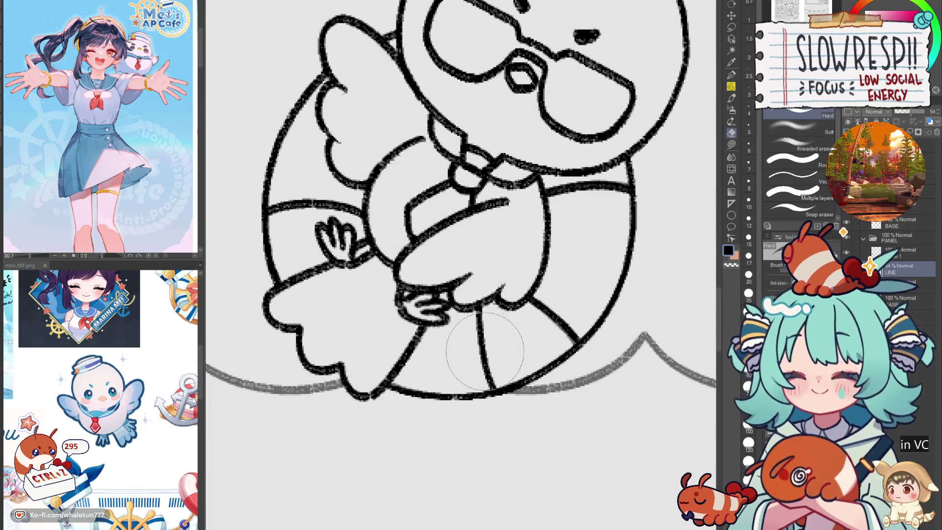
scroll(581, 193, down, 1)
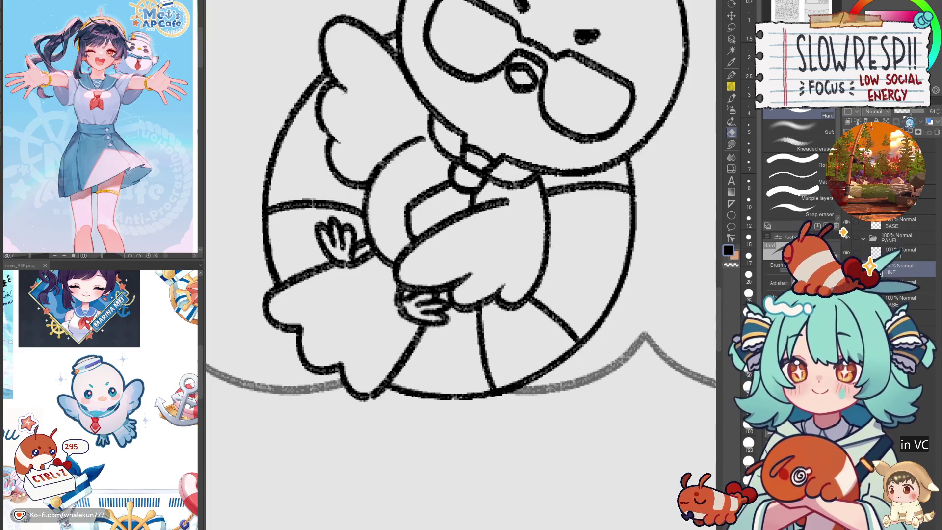
scroll(529, 405, down, 3)
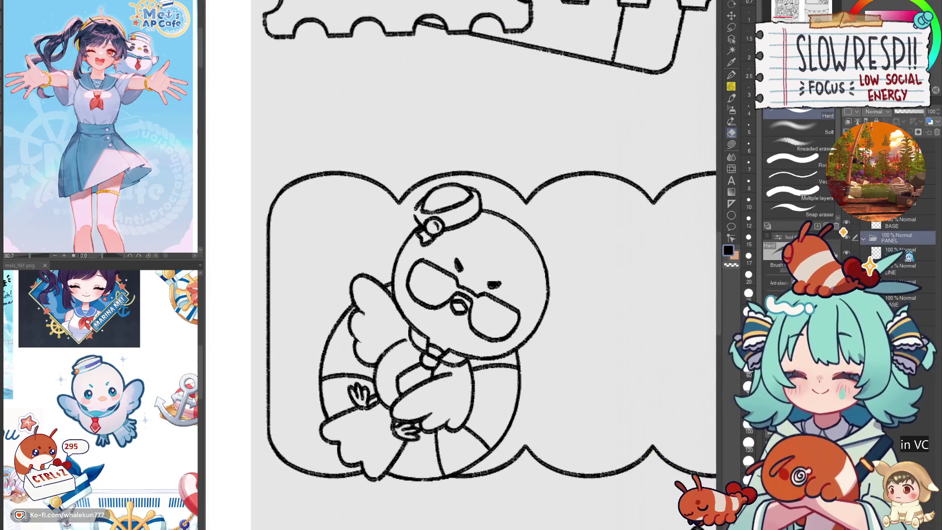
- Shift the duck drawing slightly to the right
scroll(599, 383, down, 5)
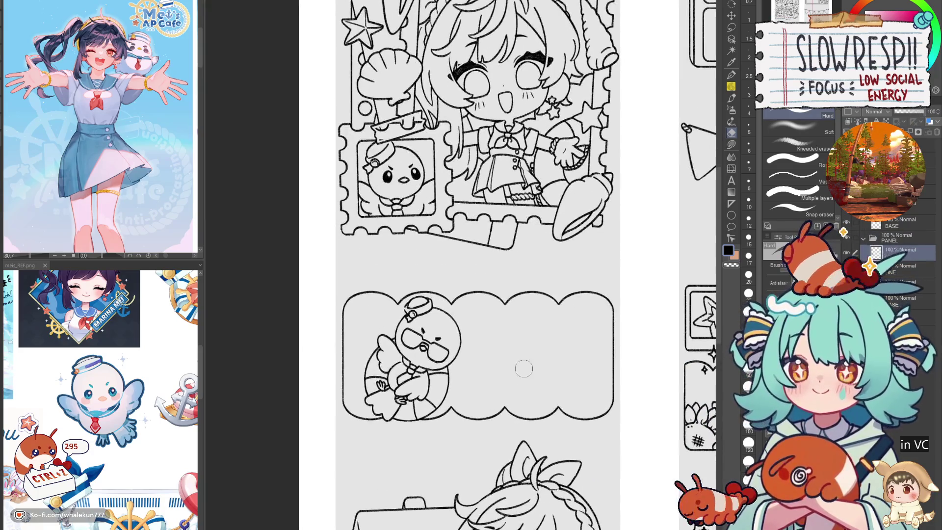
key(k)
drag(528, 442, 544, 399)
scroll(526, 260, up, 4)
scroll(526, 260, down, 2)
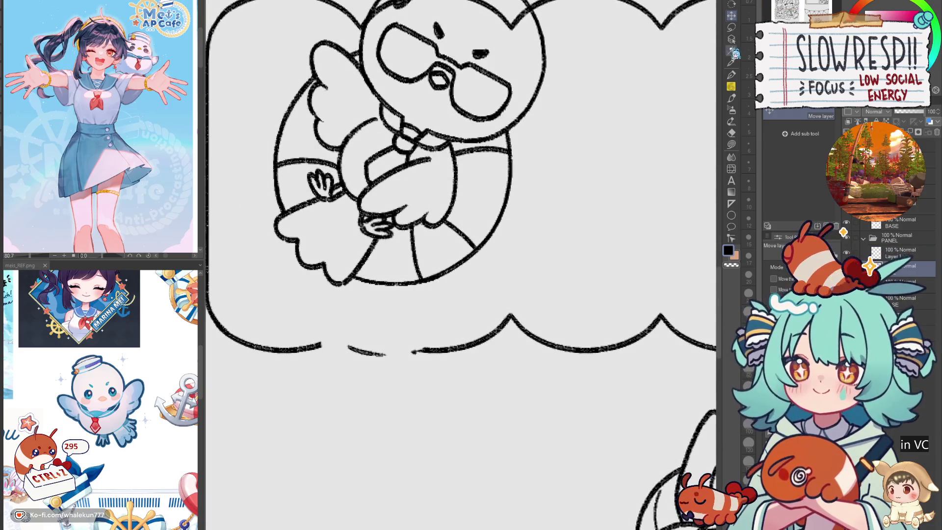
- Lasso a piece of the cloud outline, paste it as a new layer, and place it over the bottom-edge gap
key(m)
scroll(638, 184, up, 2)
mouse_move(386, 293)
mouse_down()
mouse_move(630, 341)
mouse_move(388, 294)
mouse_up()
key(k)
key(ctrl+c)
key(ctrl+v)
scroll(451, 374, down, 3)
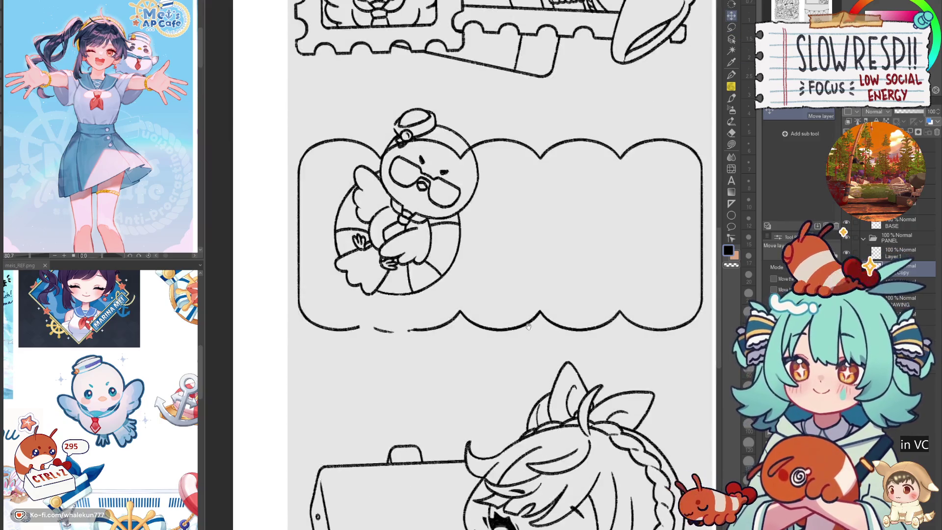
scroll(452, 374, up, 1)
mouse_move(449, 370)
mouse_down()
mouse_move(458, 381)
mouse_move(435, 384)
mouse_move(457, 384)
mouse_up()
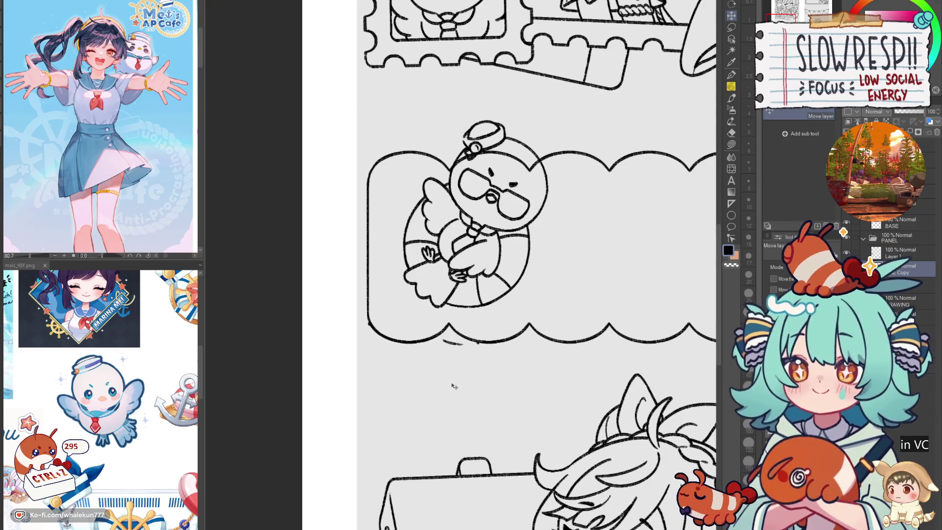
scroll(462, 369, up, 2)
key(e)
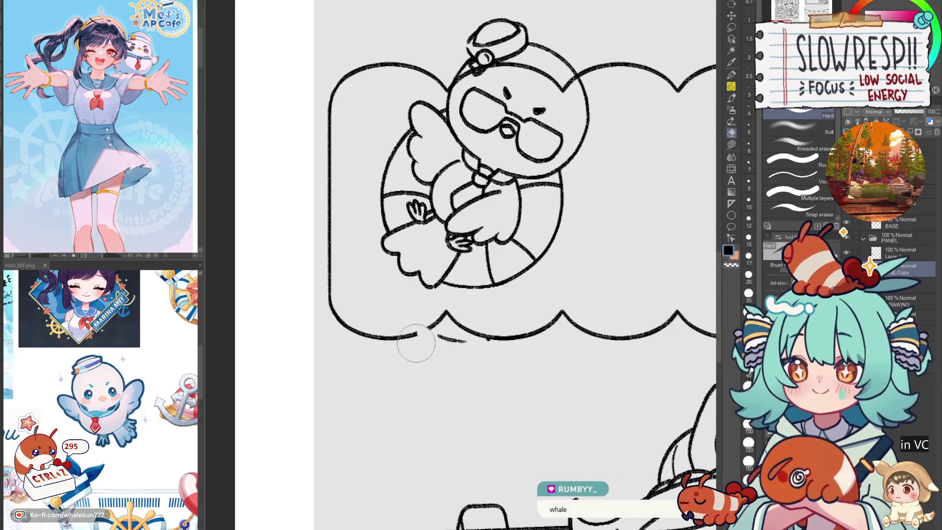
key(ctrl+z)
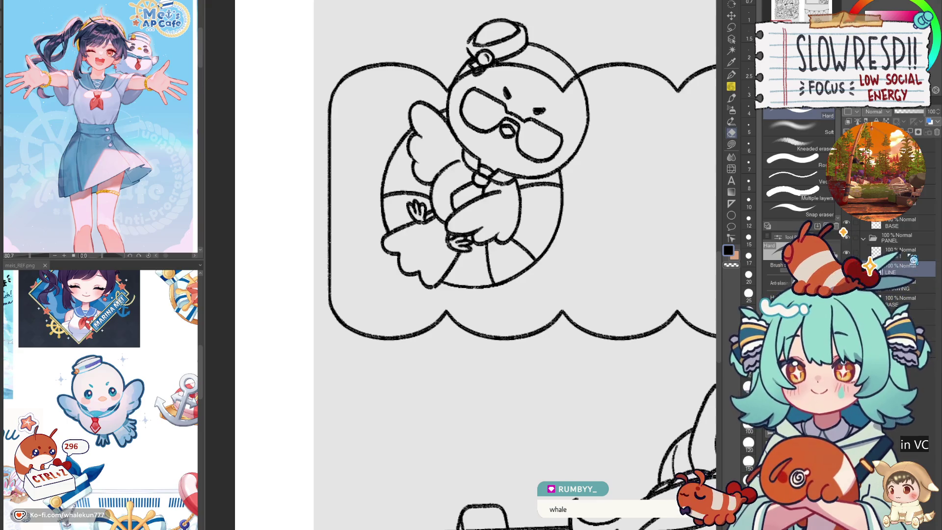
- Move the duck lower inside the cloud panel
scroll(515, 346, down, 3)
key(k)
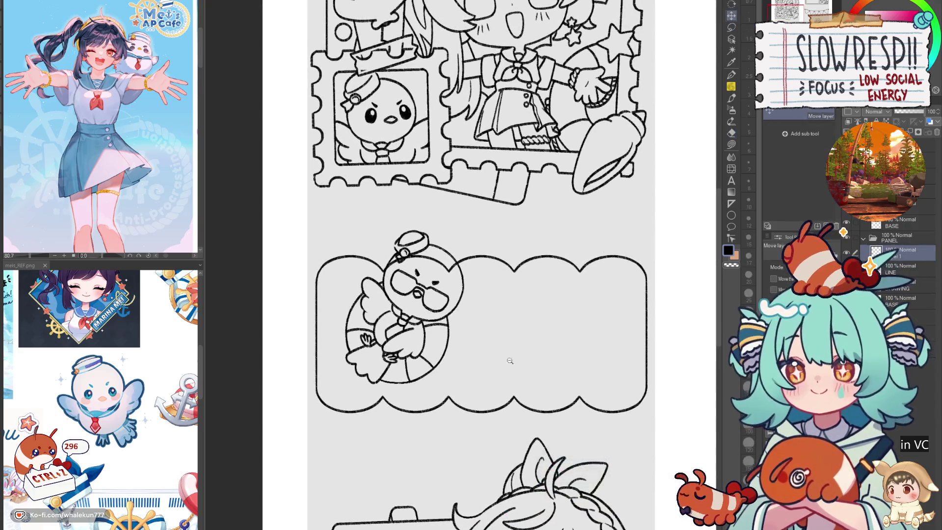
scroll(505, 373, down, 2)
scroll(495, 392, up, 5)
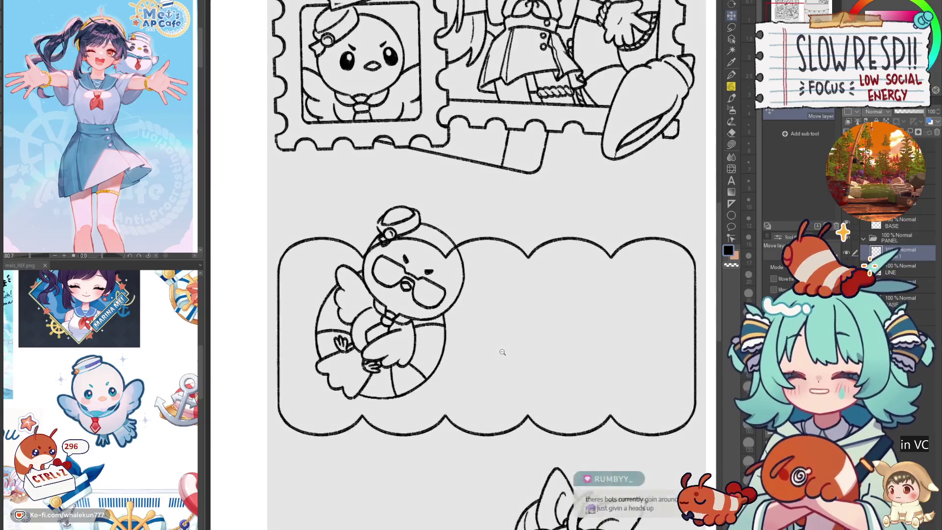
drag(498, 368, 494, 395)
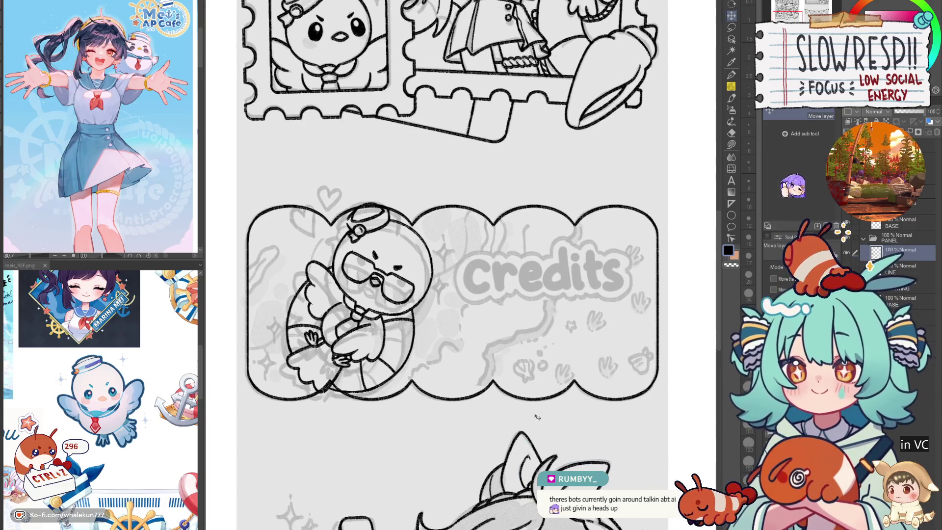
- Nudge the duck a little left and up onto the Credits sketch, then pan the view slightly
drag(537, 417, 529, 417)
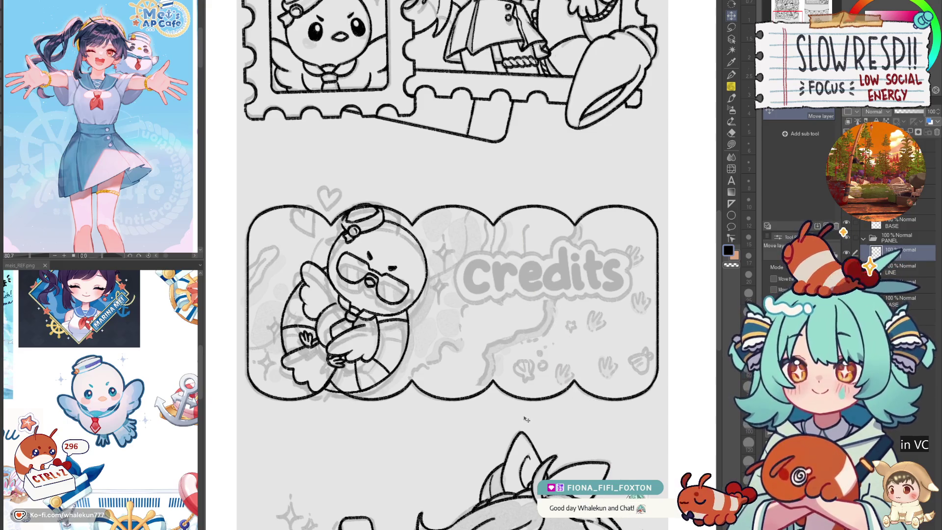
drag(521, 423, 521, 421)
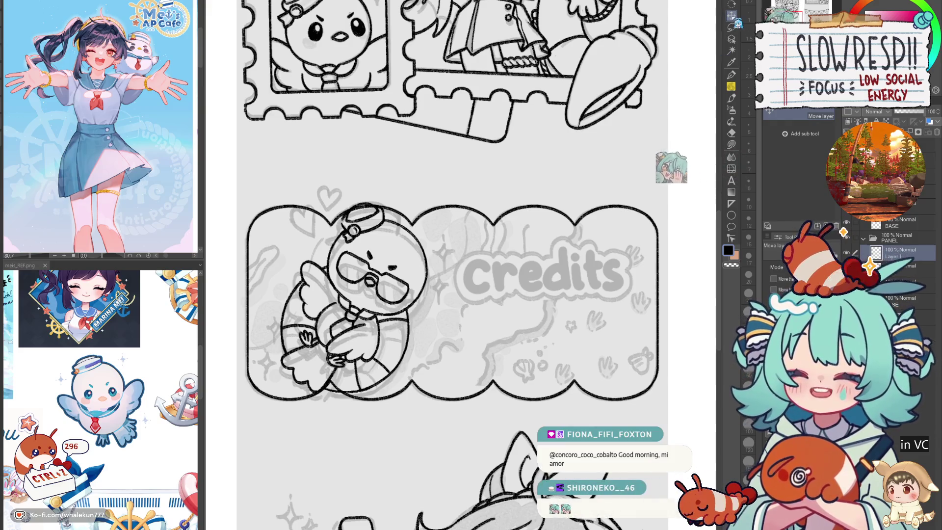
drag(514, 408, 510, 403)
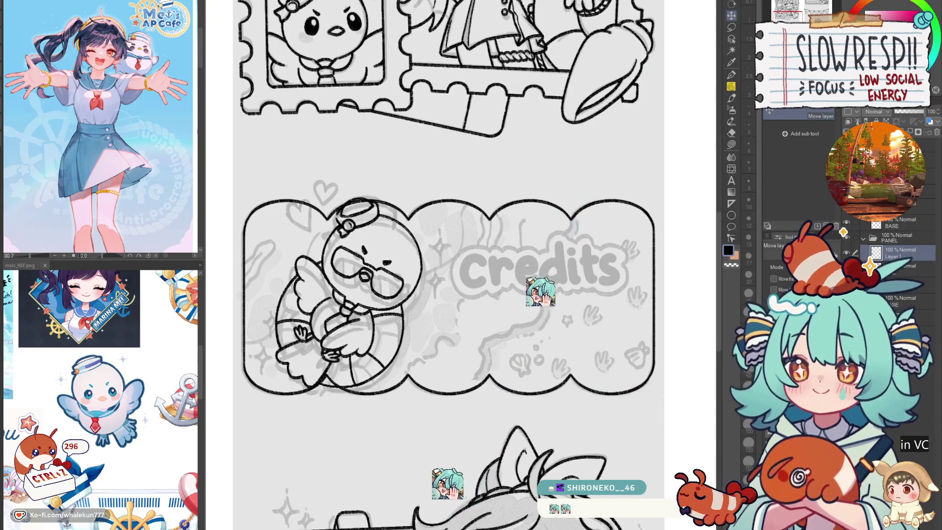
- Shift the duck a few pixels right, show the Credits sketch layer, and undo then redo the adjustment
scroll(480, 355, down, 5)
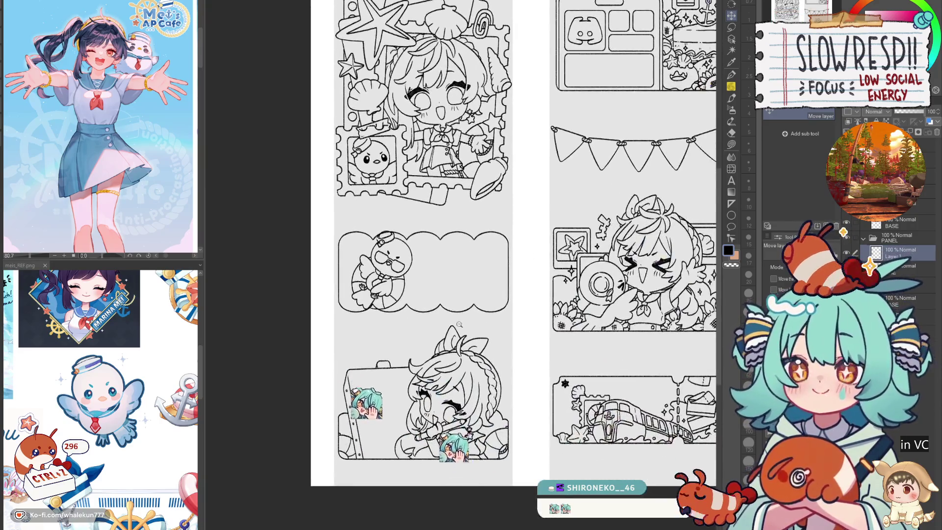
scroll(480, 356, up, 2)
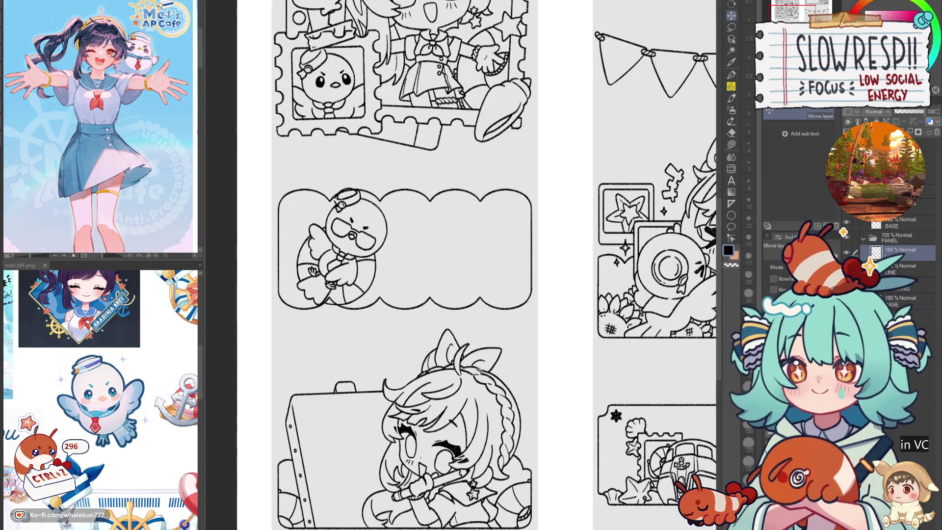
mouse_move(480, 371)
mouse_down()
mouse_move(489, 361)
mouse_move(470, 375)
mouse_up()
click(847, 281)
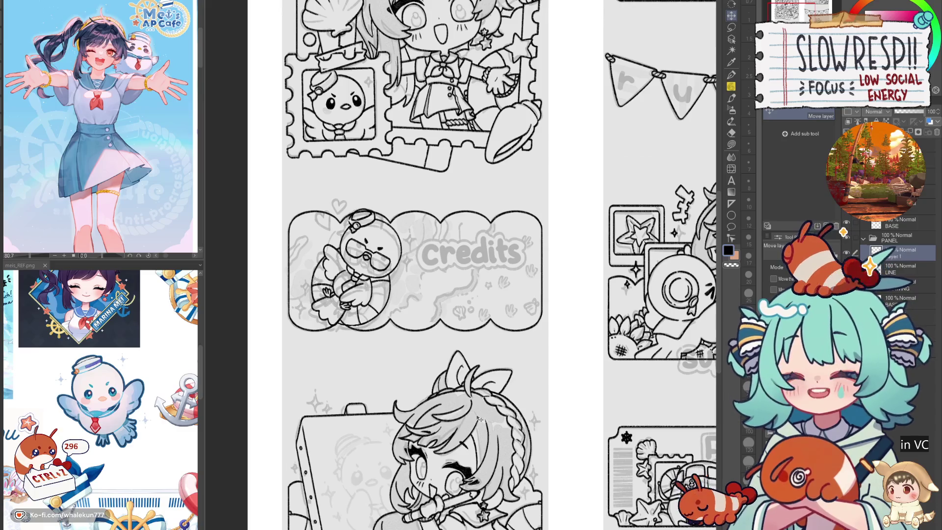
key(ctrl+z)
key(ctrl+z)
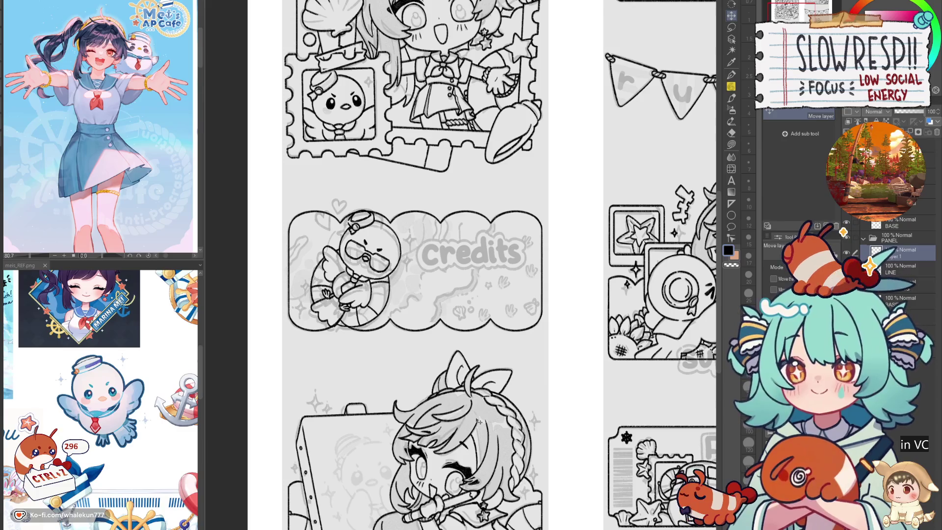
key(ctrl+z)
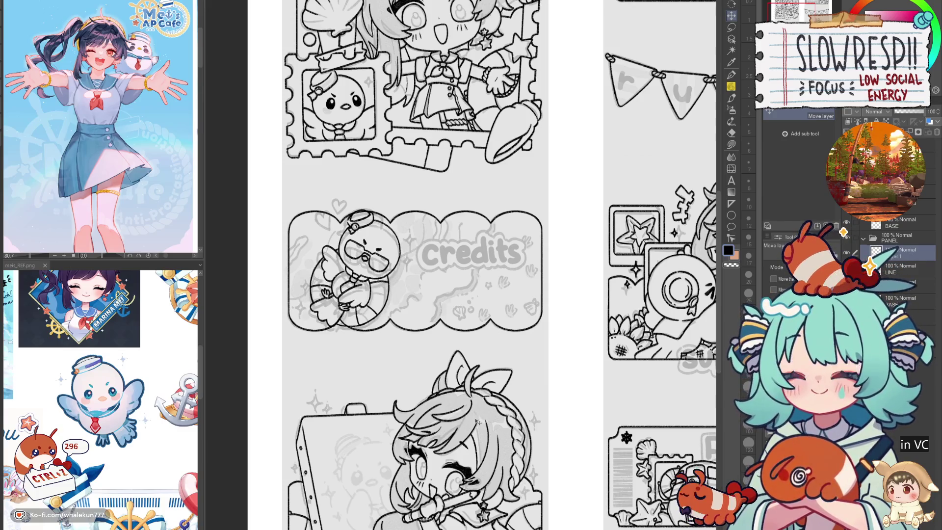
key(ctrl+y)
- Erase stray lines around the duck's hand and ring
key(e)
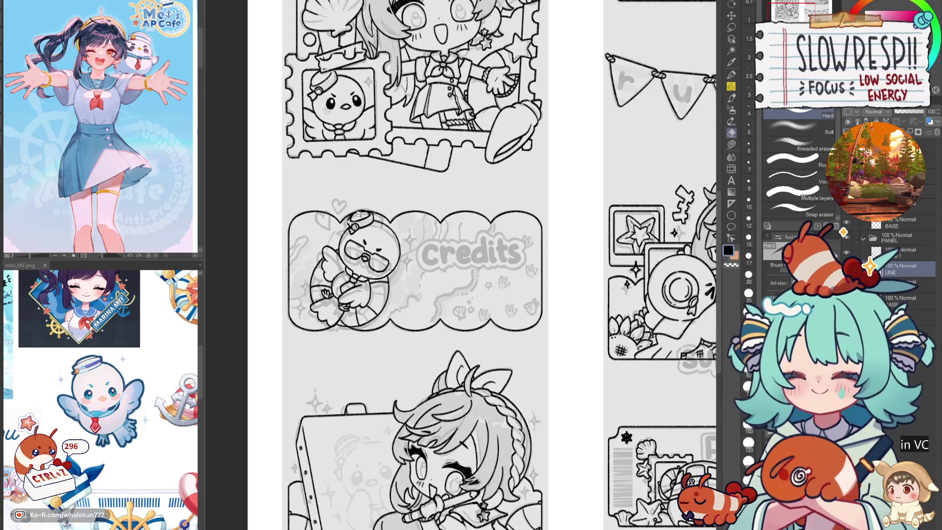
scroll(360, 216, up, 2)
mouse_move(332, 377)
mouse_down()
mouse_move(334, 400)
mouse_move(344, 392)
mouse_move(318, 393)
mouse_move(318, 401)
mouse_move(335, 399)
mouse_up()
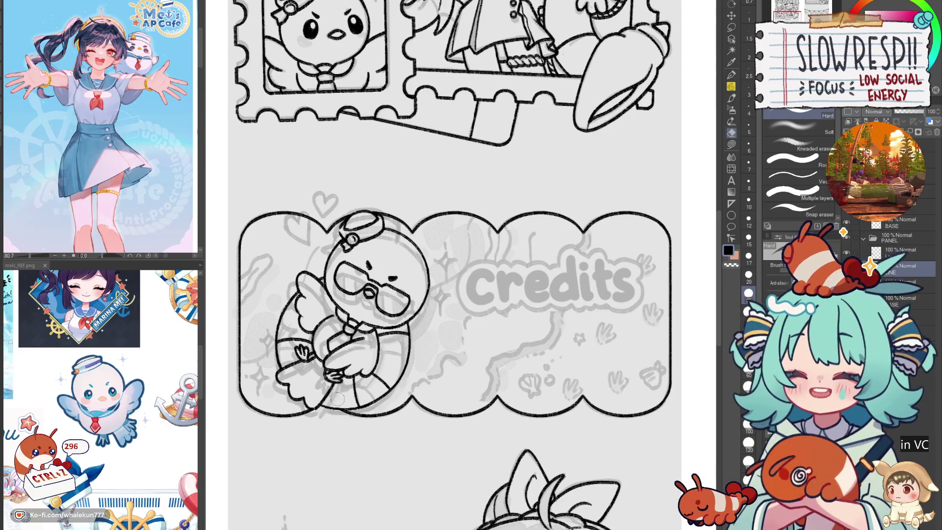
- Pencil the lifebuoy ring's lower edge, undoing and redrawing it until it sits right
key(p)
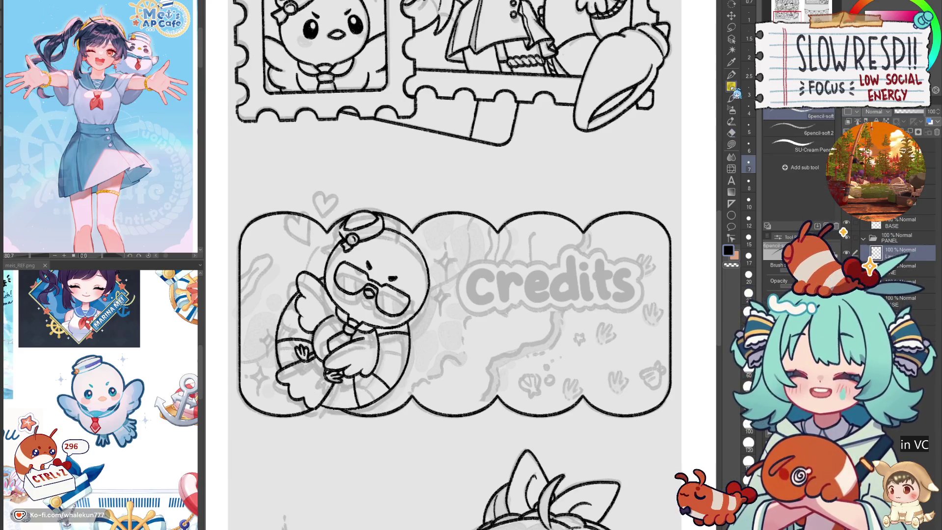
scroll(447, 332, up, 5)
mouse_move(272, 293)
mouse_down()
mouse_move(358, 309)
mouse_move(330, 308)
mouse_move(378, 304)
mouse_up()
key(ctrl+z)
key(ctrl+z)
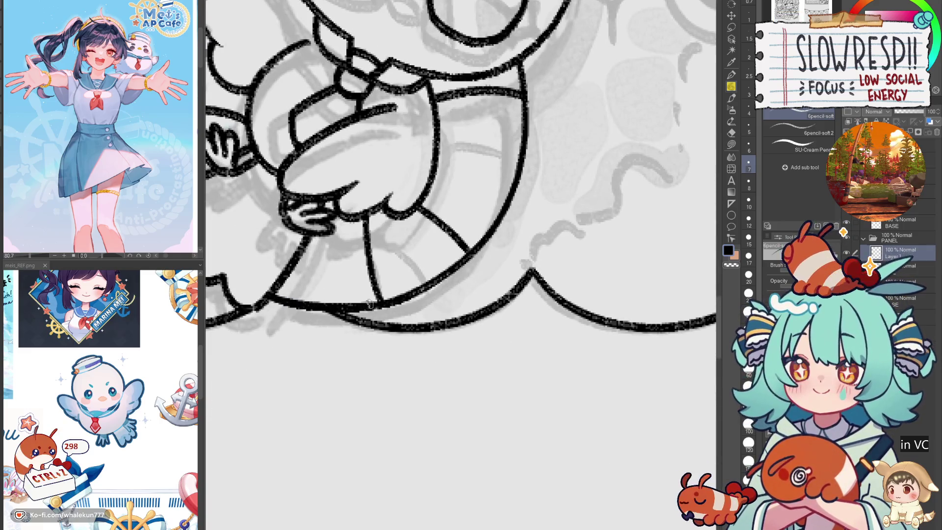
key(ctrl+z)
drag(266, 293, 374, 305)
key(ctrl+z)
drag(268, 293, 385, 301)
key(ctrl+z)
drag(270, 294, 385, 302)
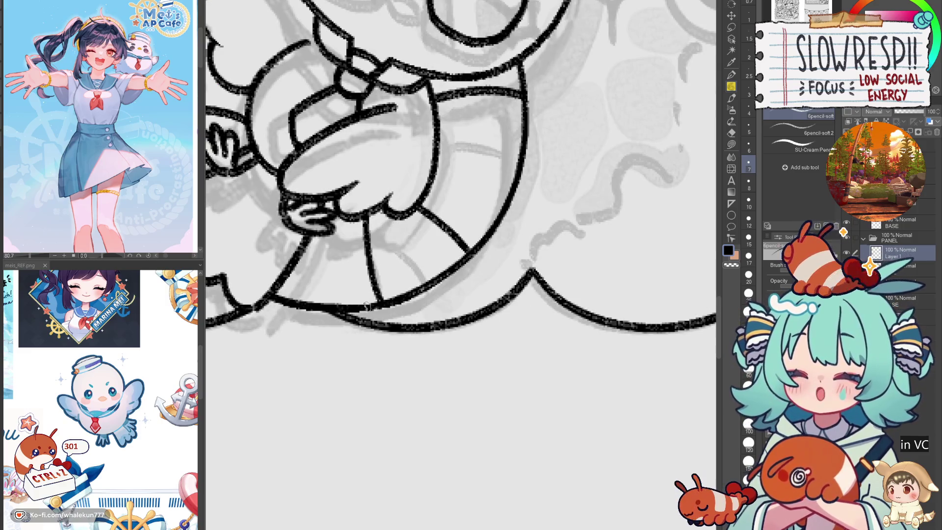
key(k)
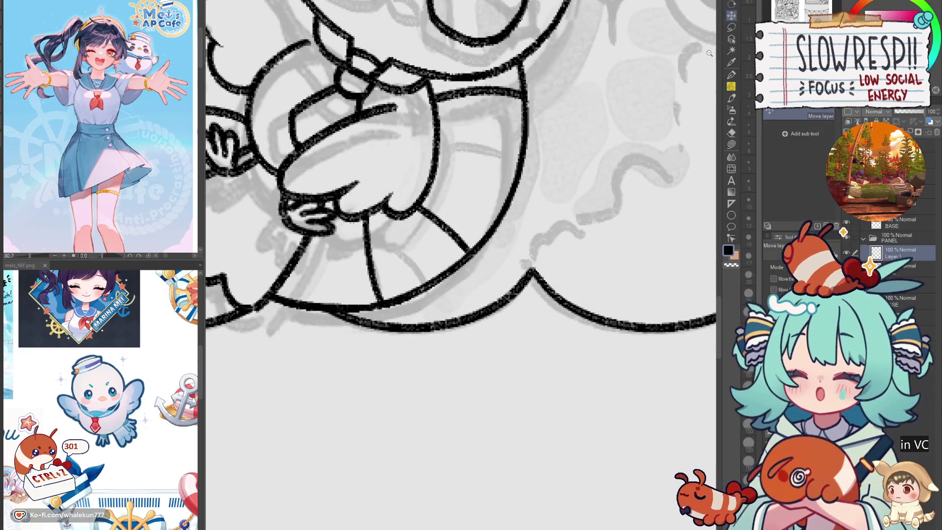
scroll(551, 382, down, 3)
scroll(551, 382, down, 1)
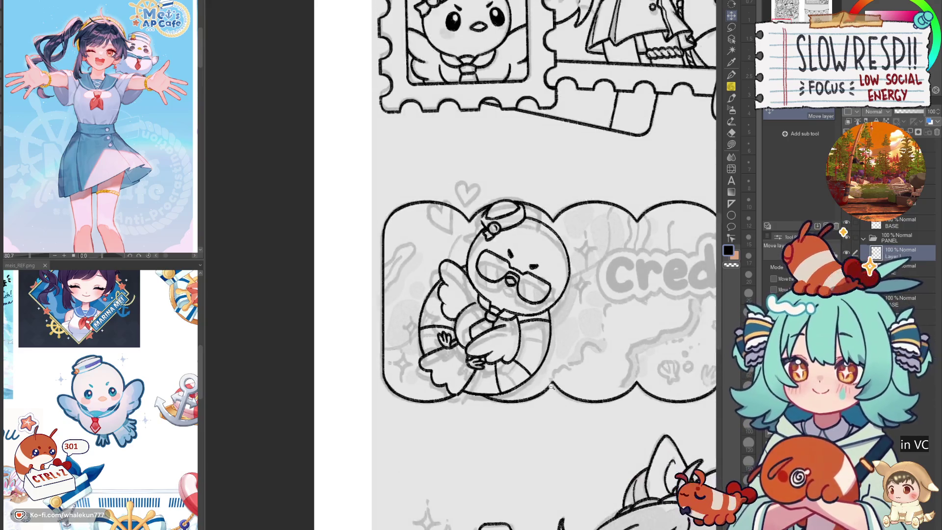
- Make the line layer below Layer 1 active and retrace the lifebuoy's bottom line in short pencil strokes
scroll(669, 176, up, 4)
key(p)
scroll(670, 175, down, 2)
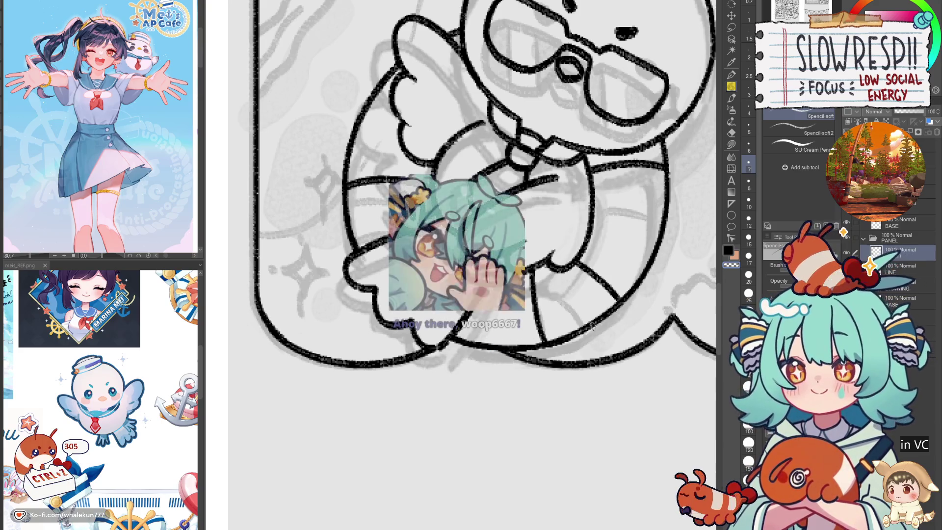
scroll(494, 433, up, 2)
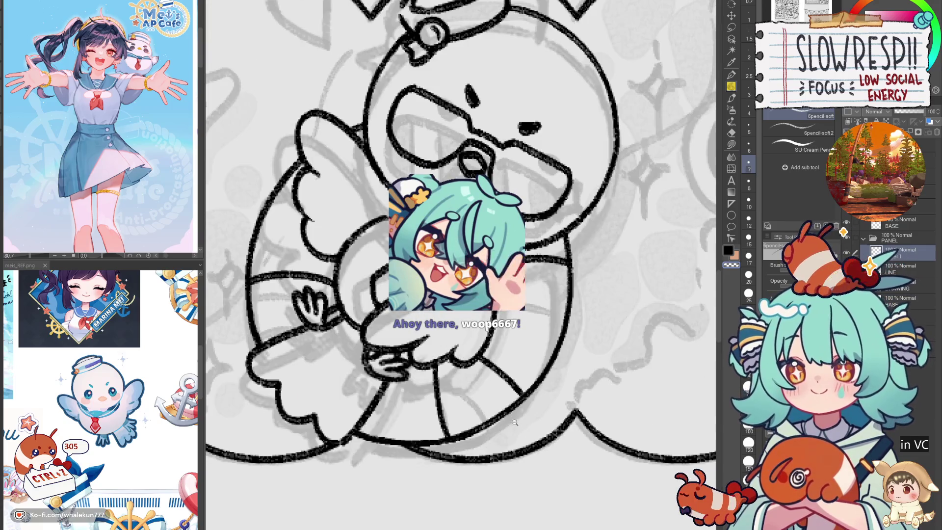
scroll(494, 433, down, 3)
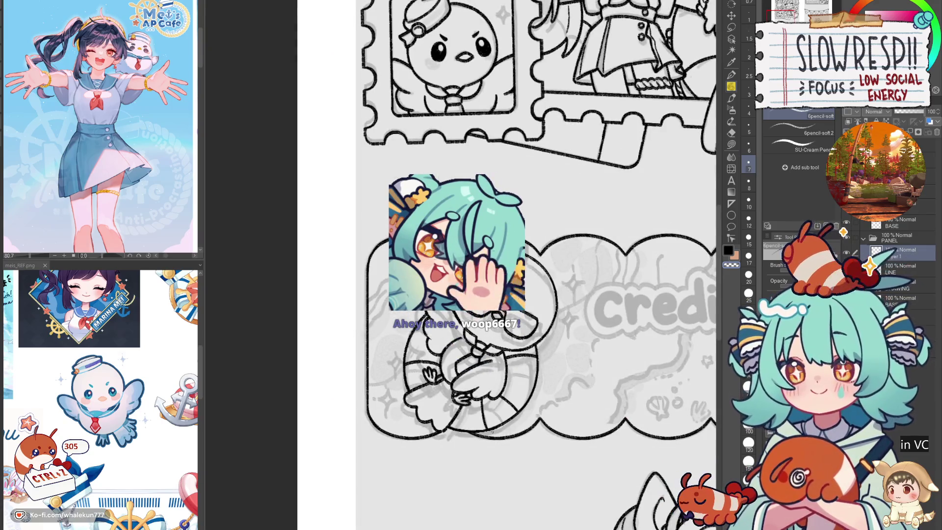
scroll(493, 431, up, 2)
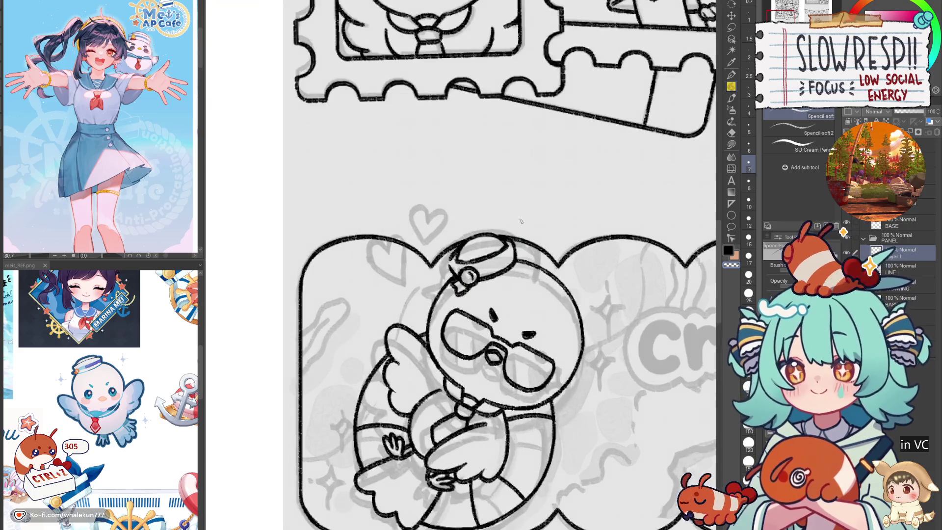
click(863, 267)
scroll(472, 365, down, 2)
scroll(472, 365, up, 1)
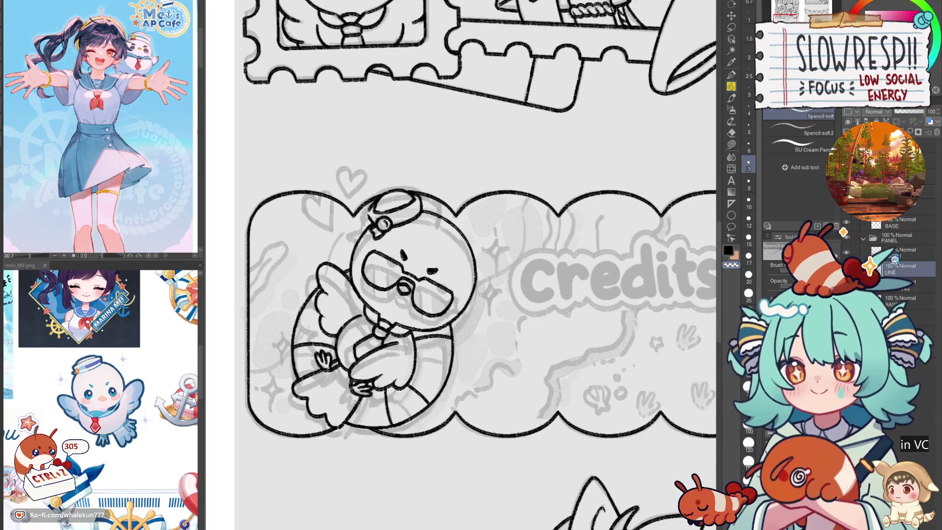
scroll(264, 520, up, 3)
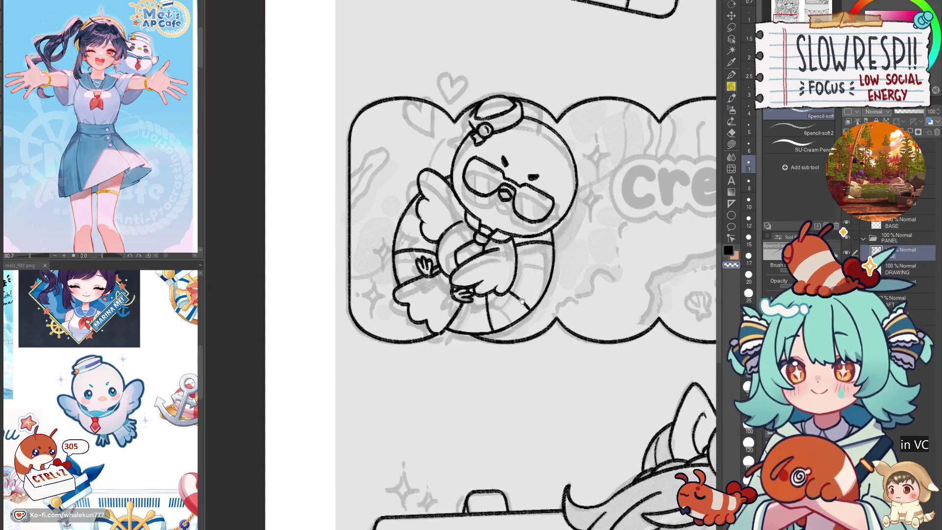
drag(385, 368, 400, 357)
key(ctrl+z)
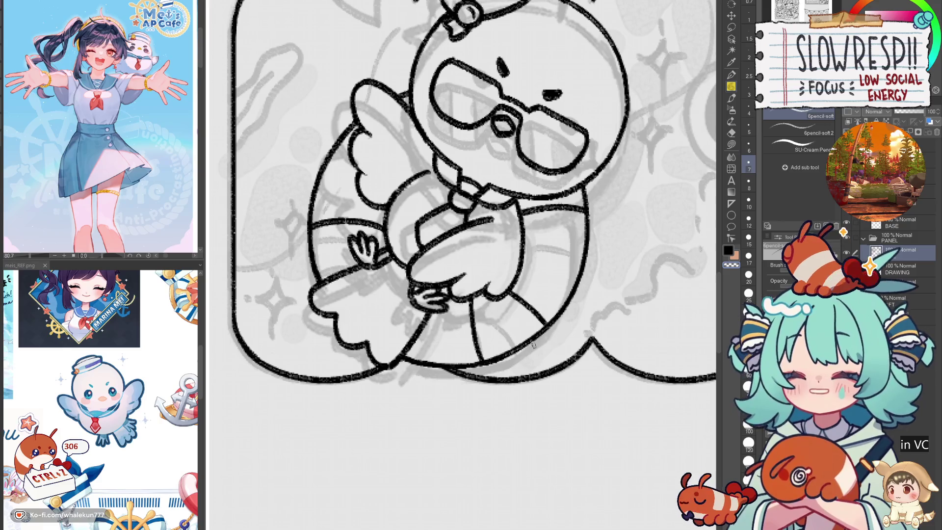
- Pencil over the gap in the hat's left outline, undoing the unsatisfactory hat strokes
mouse_move(534, 417)
mouse_down()
mouse_move(529, 371)
mouse_move(525, 483)
mouse_up()
scroll(528, 373, down, 2)
scroll(441, 170, up, 4)
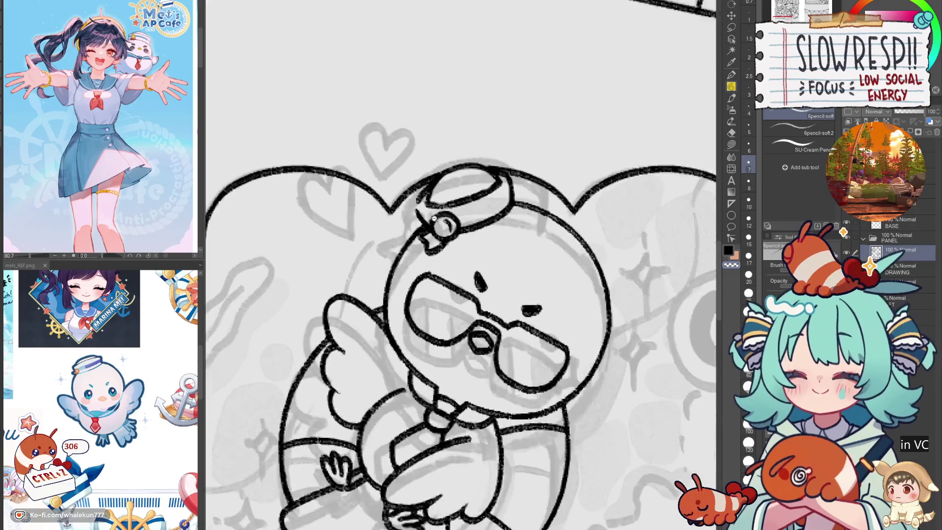
key(ctrl+z)
mouse_move(425, 194)
mouse_down()
mouse_move(414, 216)
mouse_move(429, 219)
mouse_up()
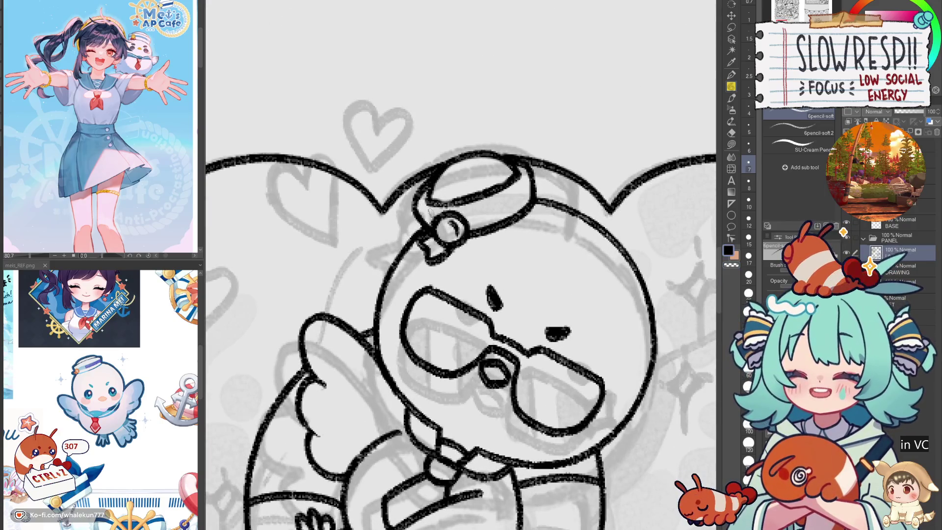
key(ctrl+z)
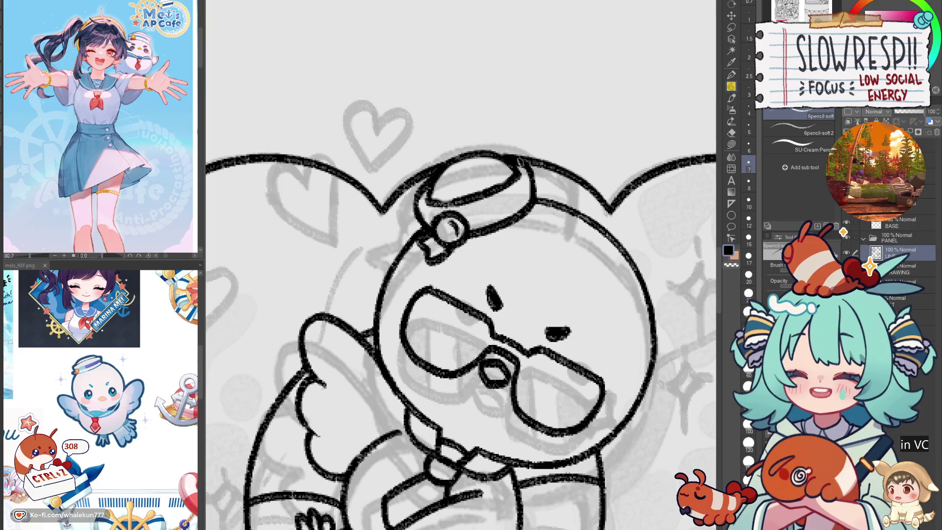
key(ctrl+z)
key(ctrl+z)
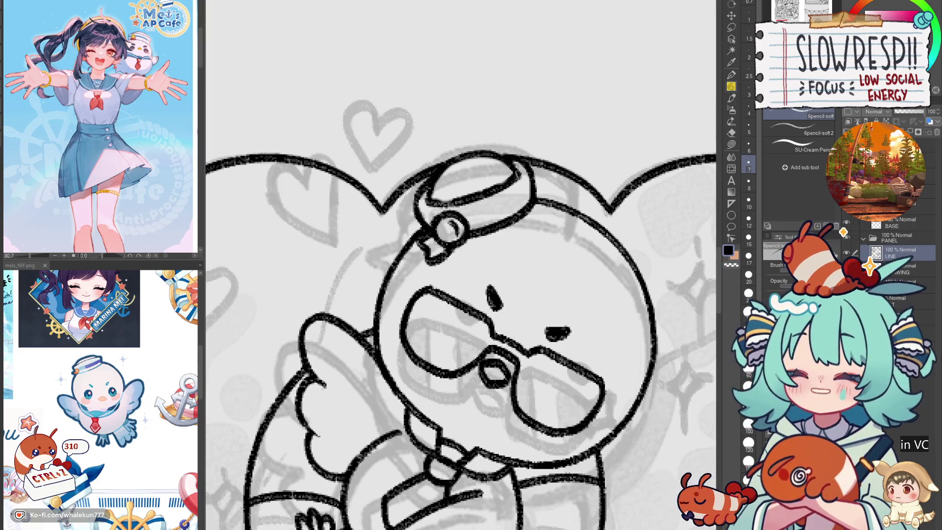
key(ctrl+z)
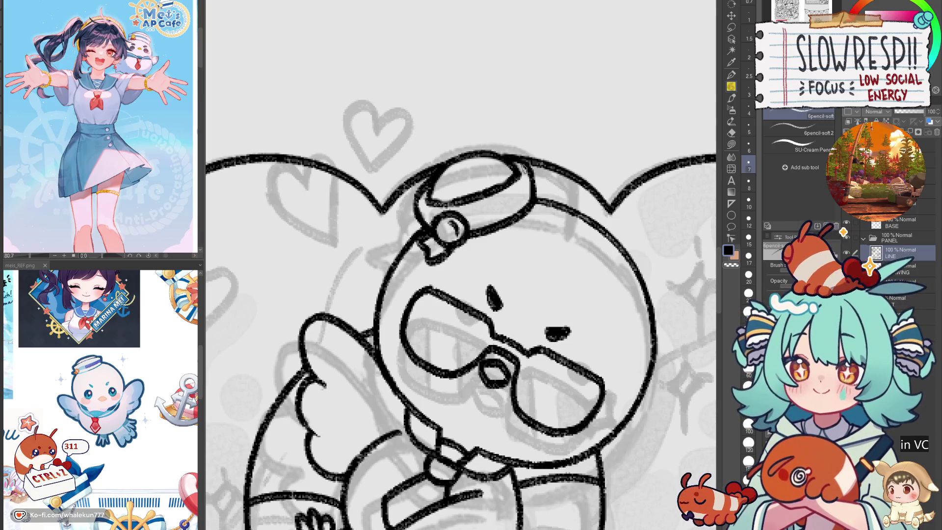
- Switch to transparent colour, undo two more hat strokes, and mirror the canvas to check the linework
key(c)
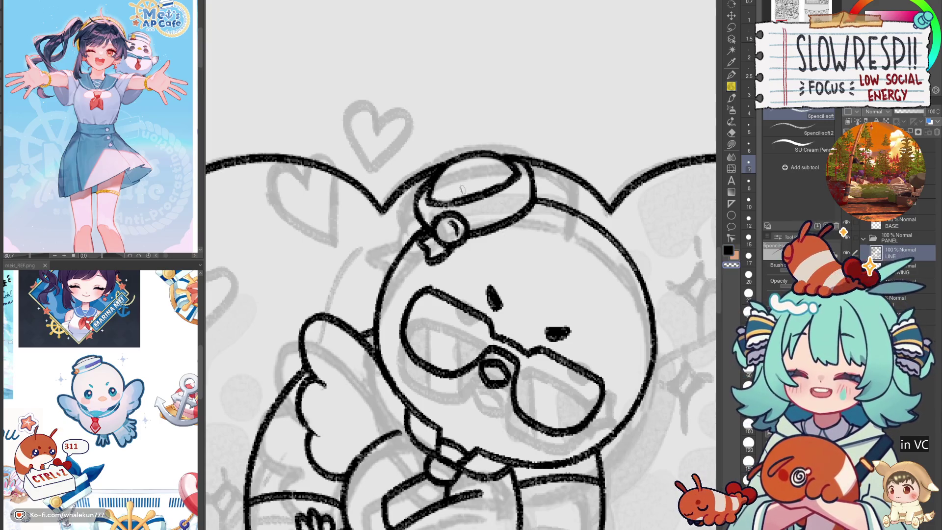
key(ctrl+z)
key(ctrl+z)
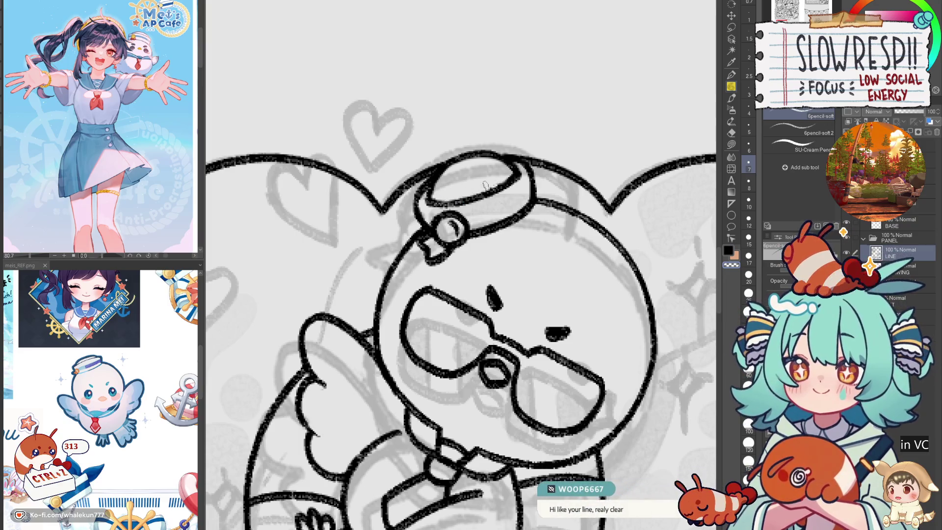
key(h)
key(h)
scroll(486, 163, down, 5)
scroll(510, 261, up, 4)
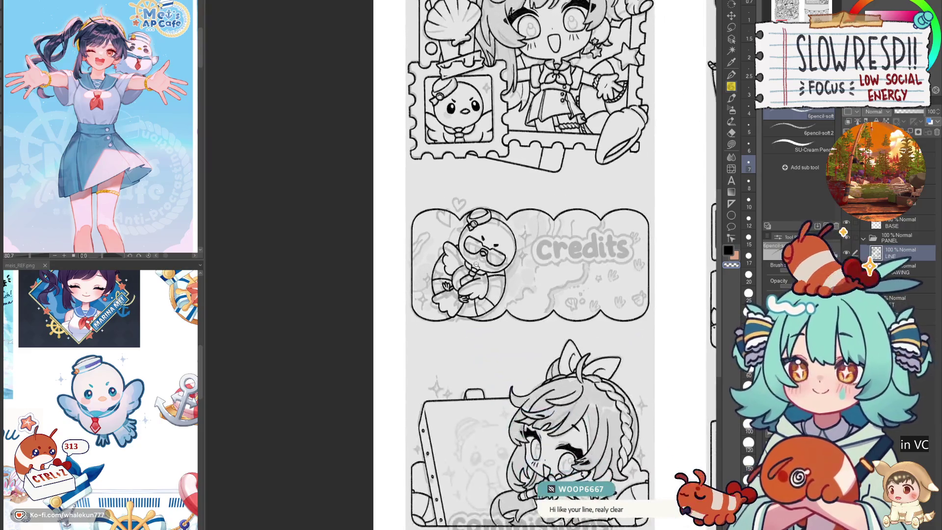
- Undo the last two changes on the duck's hat
key(ctrl+z)
key(ctrl+z)
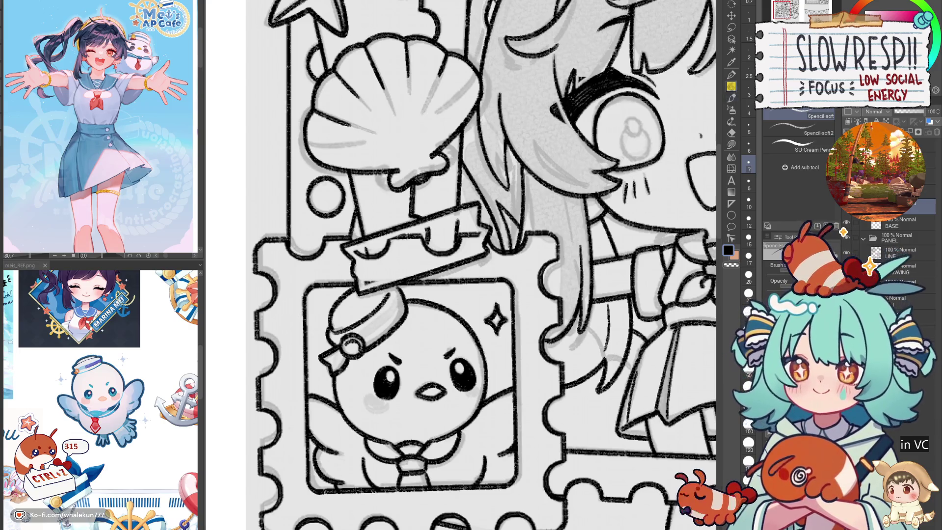
- Pan around the character panel to frame the big starfish and the panel's upper area
scroll(455, 443, down, 5)
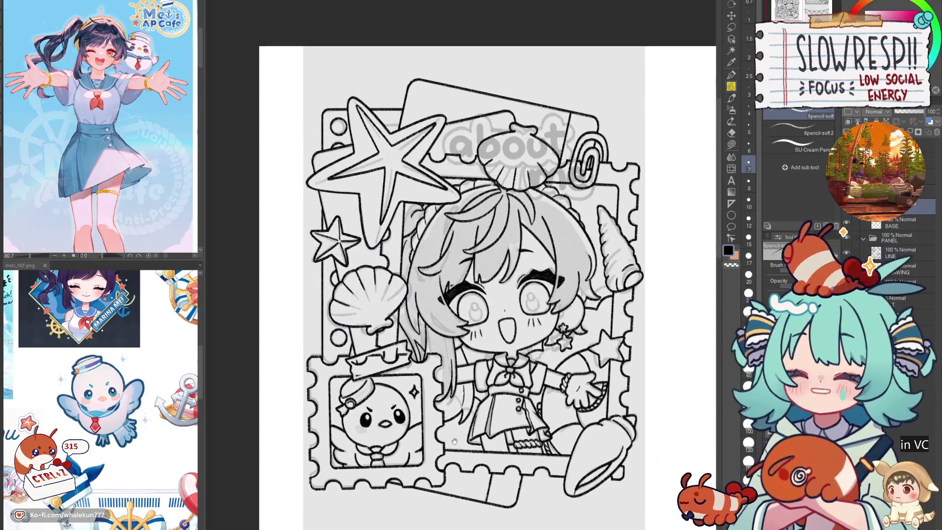
drag(501, 452, 472, 438)
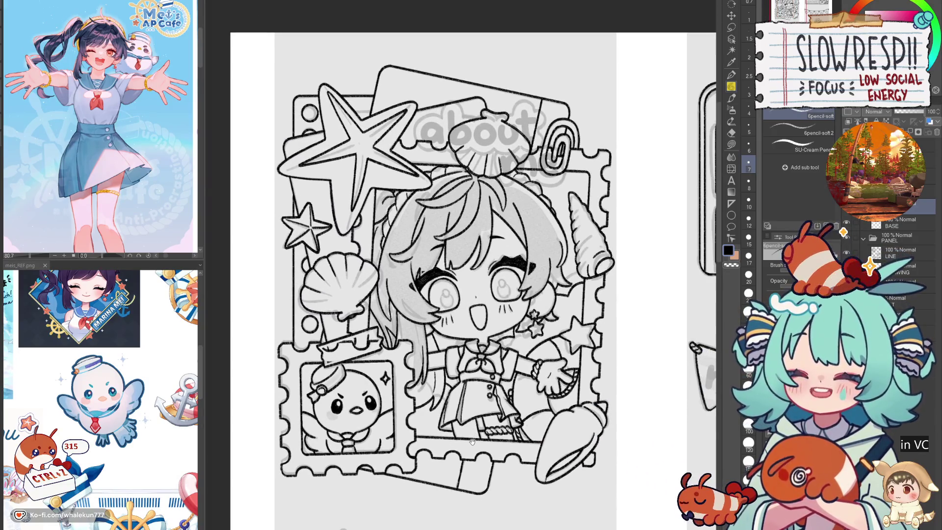
scroll(473, 442, up, 3)
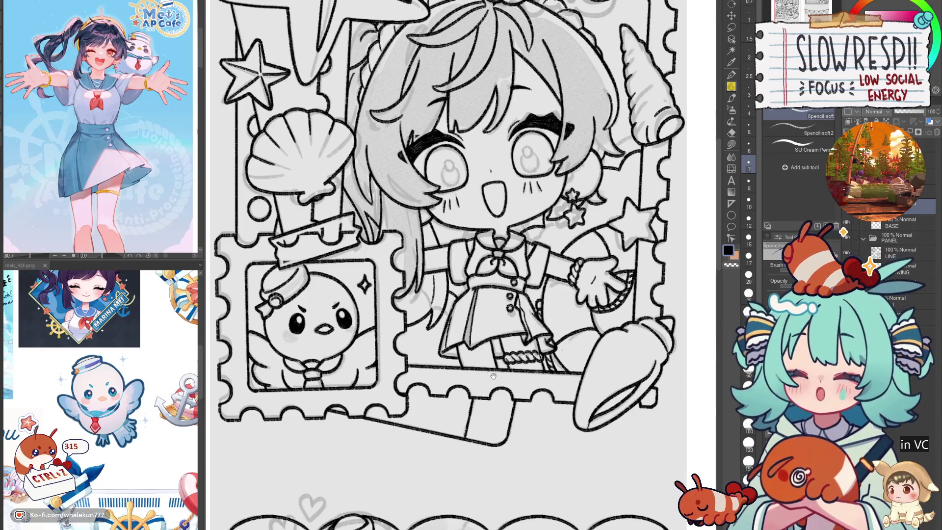
drag(493, 376, 429, 447)
drag(571, 230, 550, 278)
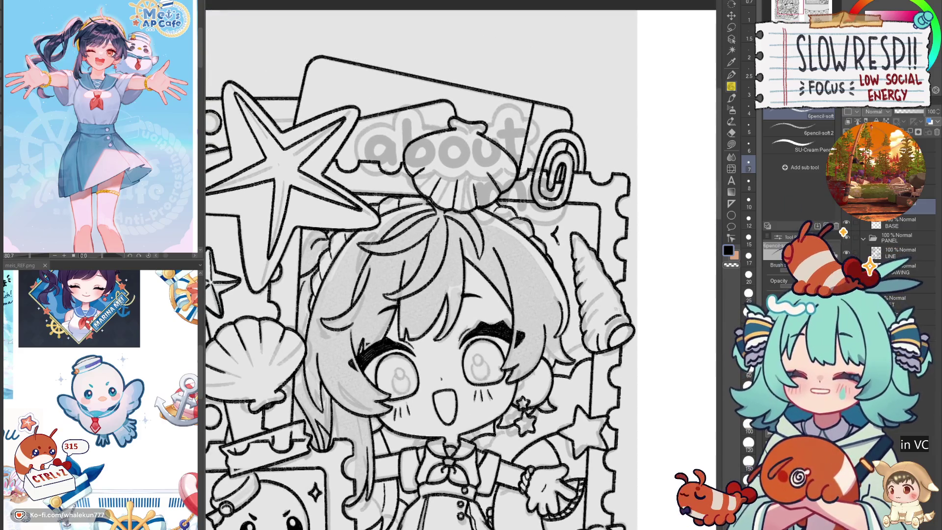
drag(258, 93, 405, 159)
drag(363, 282, 430, 255)
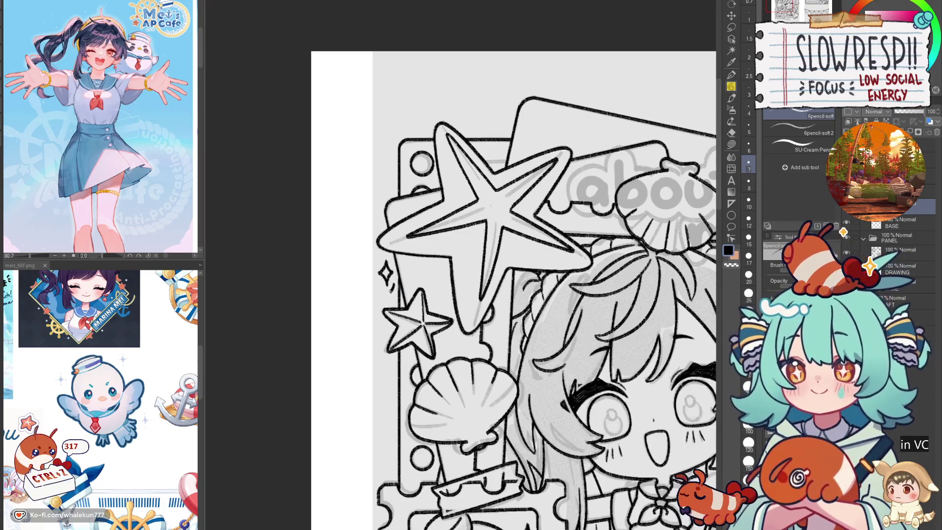
drag(399, 279, 390, 248)
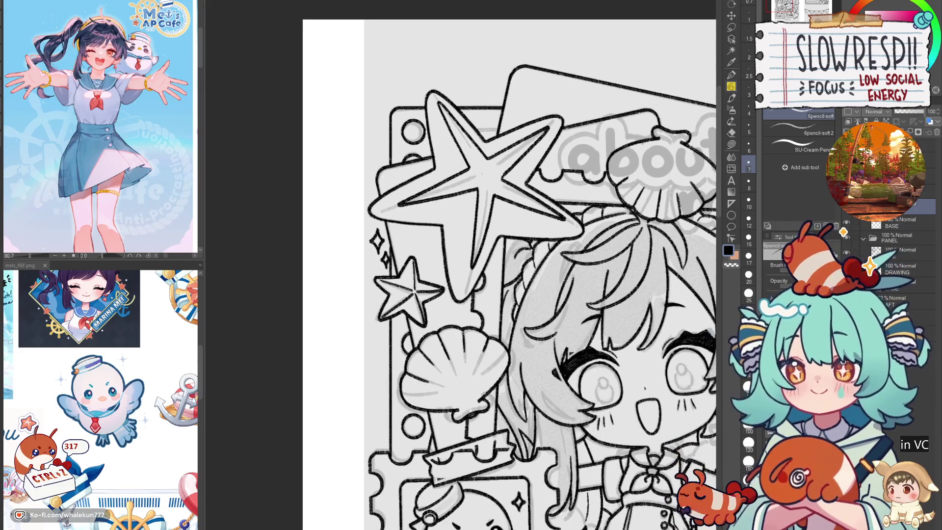
drag(466, 510, 430, 361)
- Try a small sparkle below the character's foot, undoing the misdrawn stroke
scroll(459, 442, down, 5)
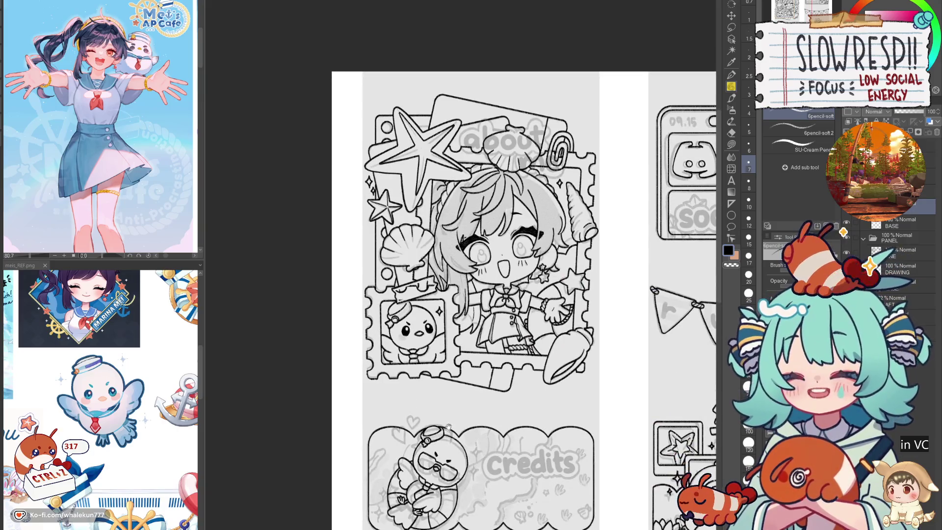
scroll(486, 426, up, 5)
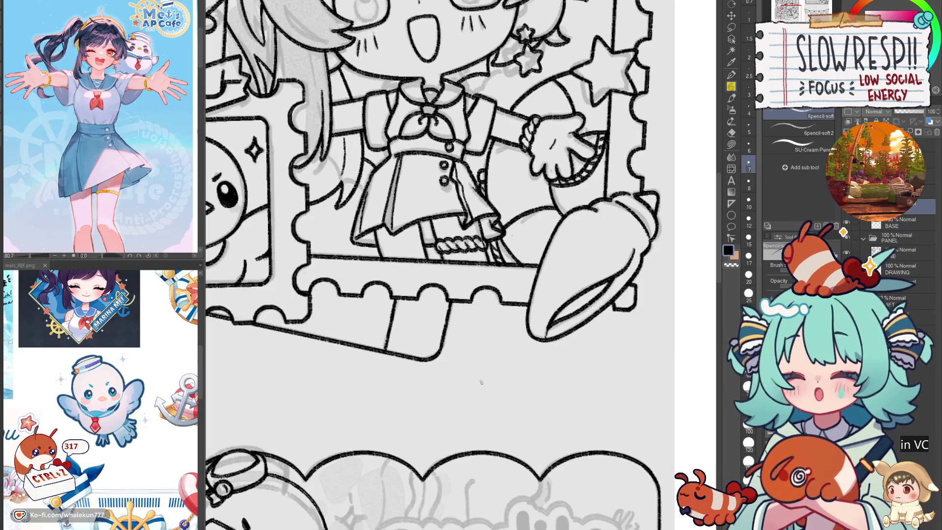
scroll(497, 312, up, 1)
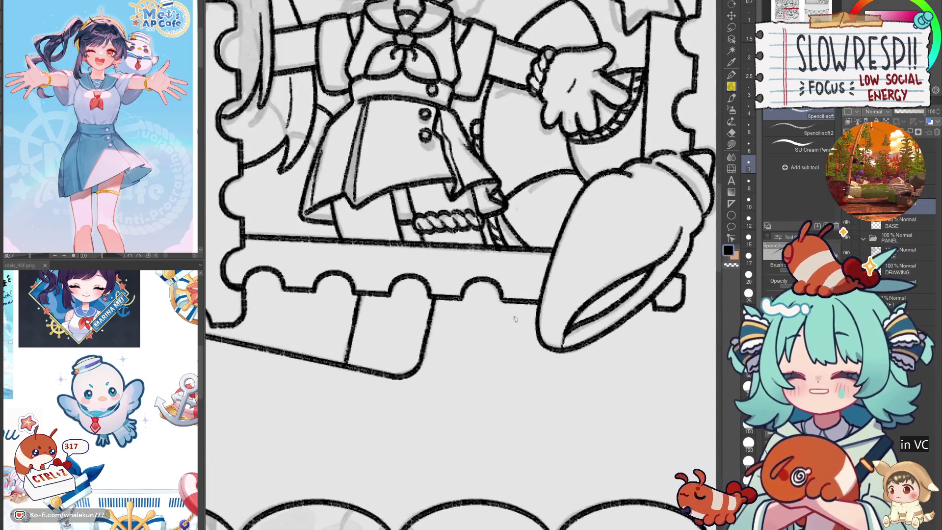
mouse_move(510, 320)
mouse_down()
mouse_move(508, 339)
mouse_move(519, 325)
mouse_move(501, 329)
mouse_move(514, 344)
mouse_up()
key(ctrl+z)
scroll(513, 329, down, 3)
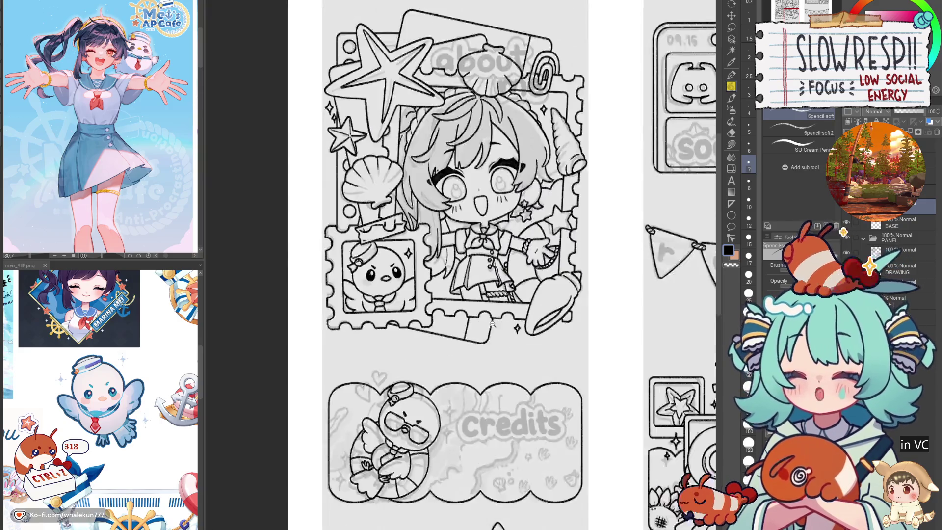
- Draw a four-point sparkle beside the duck's head, redoing its strokes until they look right
drag(489, 435, 526, 354)
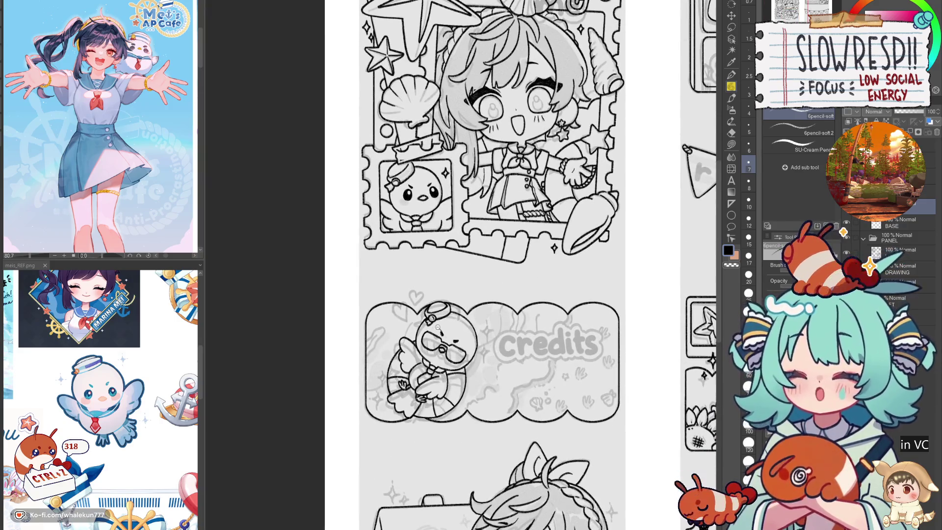
scroll(438, 326, up, 5)
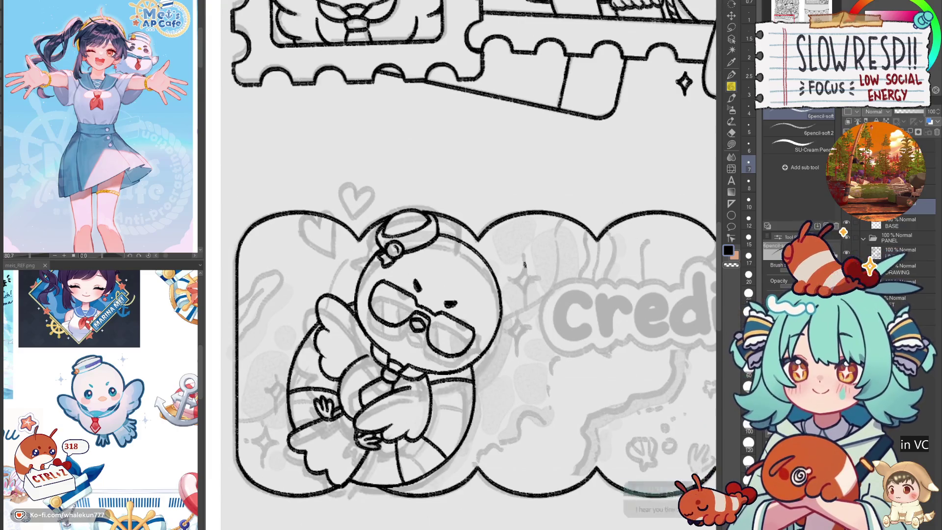
mouse_move(532, 278)
mouse_down()
mouse_move(523, 297)
mouse_move(527, 264)
mouse_move(513, 282)
mouse_move(526, 293)
mouse_up()
key(ctrl+z)
key(ctrl+z)
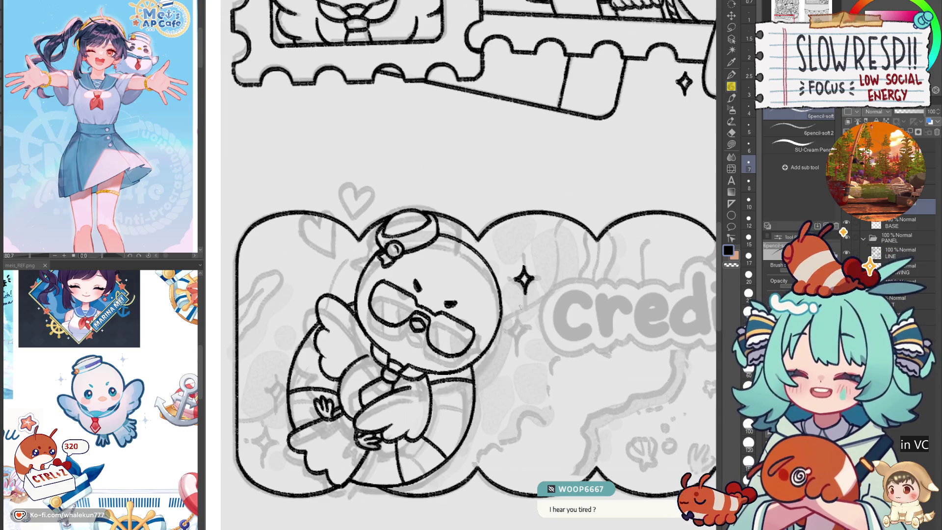
key(ctrl+z)
mouse_move(523, 259)
mouse_down()
mouse_move(511, 283)
mouse_move(538, 281)
mouse_up()
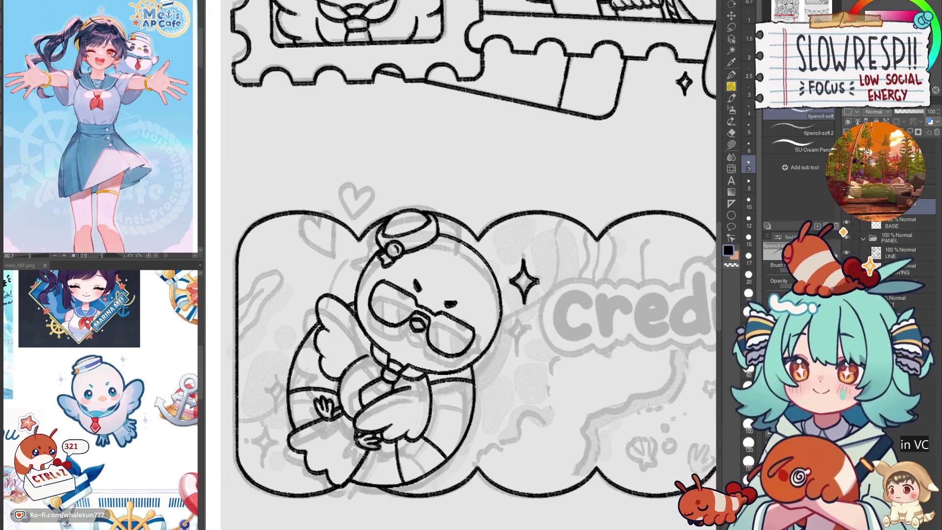
key(ctrl+z)
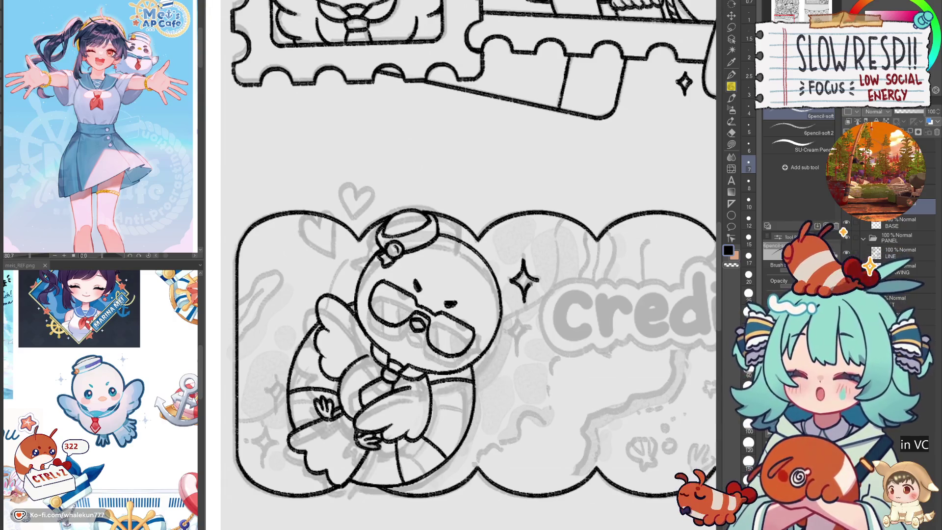
key(ctrl+z)
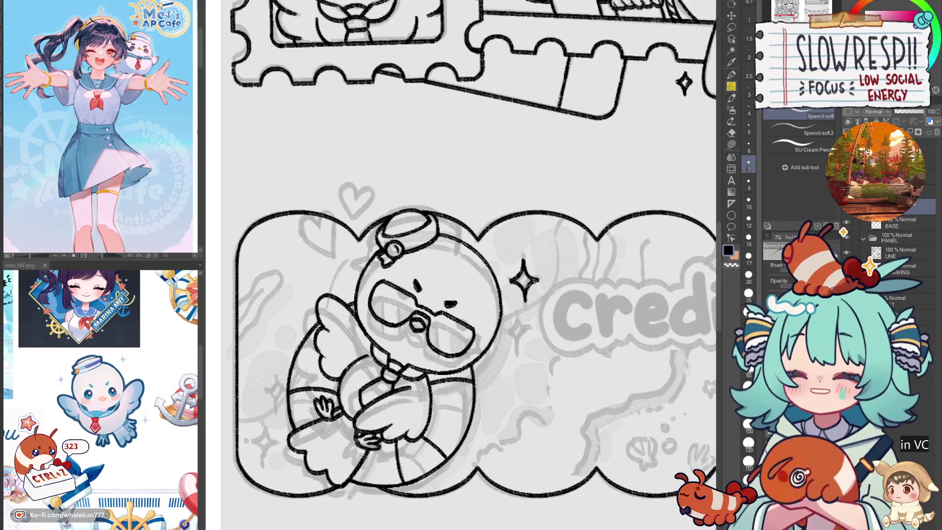
- Clean up the stray small strokes left beside the duck's sparkle
drag(538, 286, 541, 299)
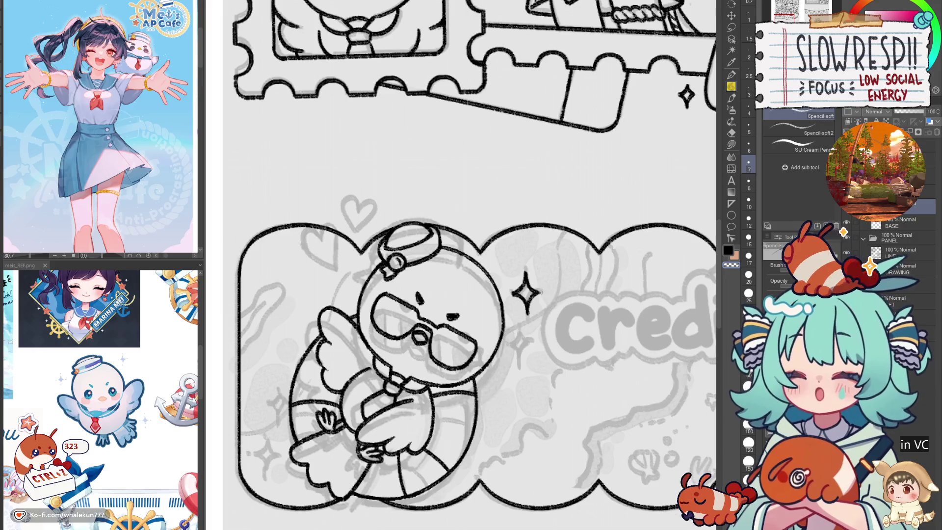
scroll(540, 290, down, 1)
key(ctrl+z)
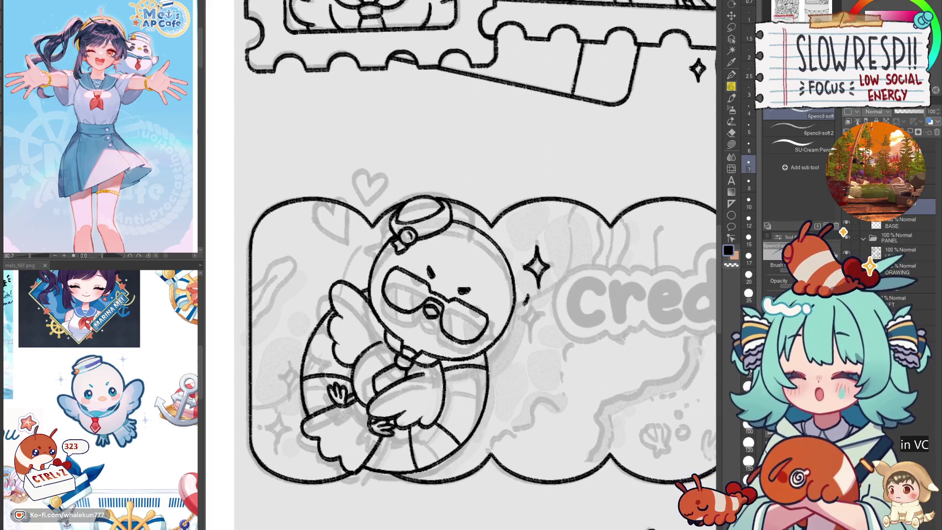
key(ctrl+z)
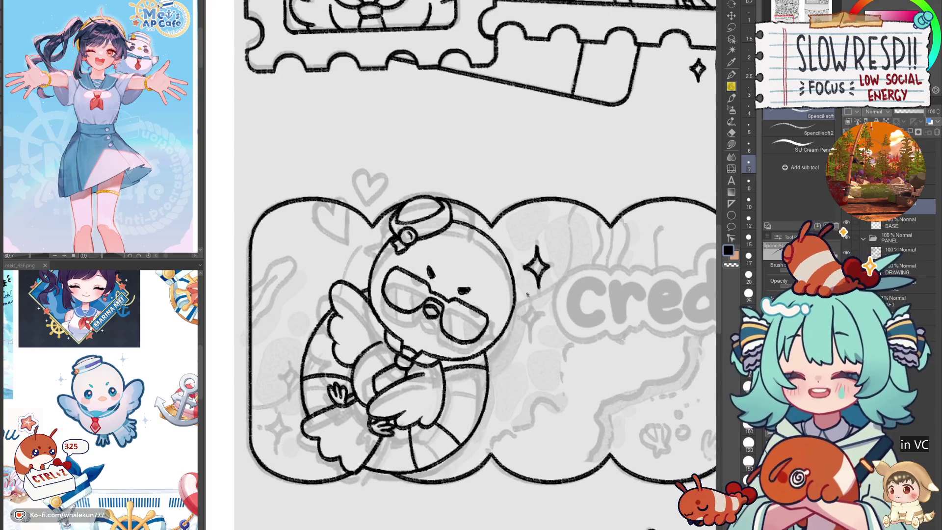
drag(530, 295, 642, 256)
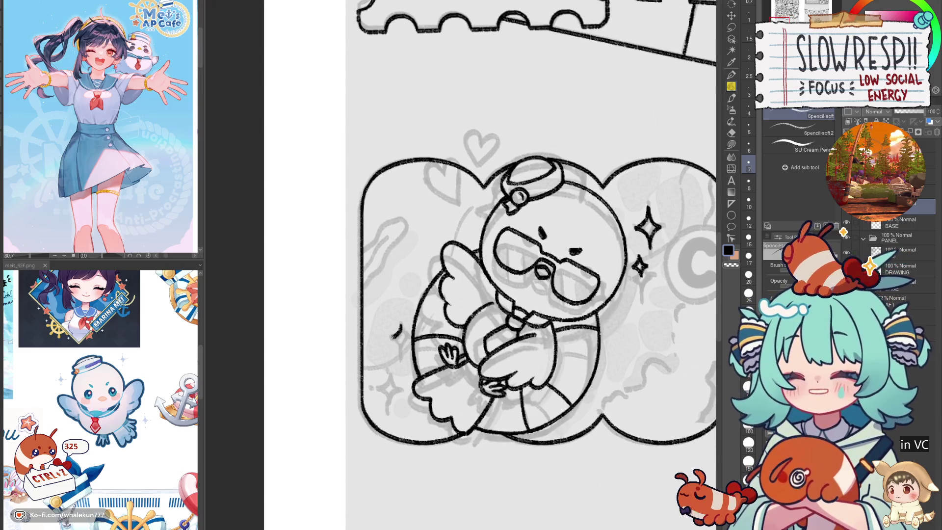
key(ctrl+z)
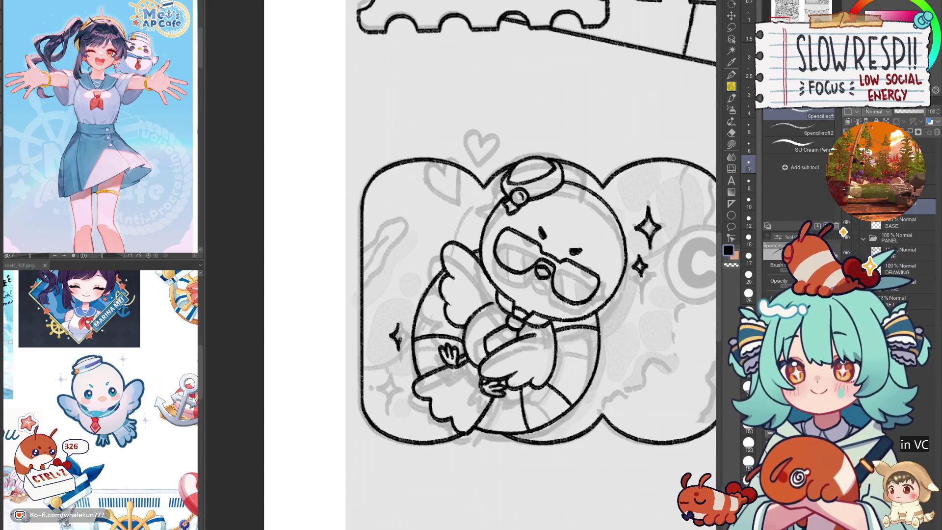
- Ink a sparkle at the Credits panel's lower left and mirror the canvas to check it
mouse_move(393, 372)
mouse_down()
mouse_move(398, 354)
mouse_move(383, 328)
mouse_move(346, 291)
mouse_up()
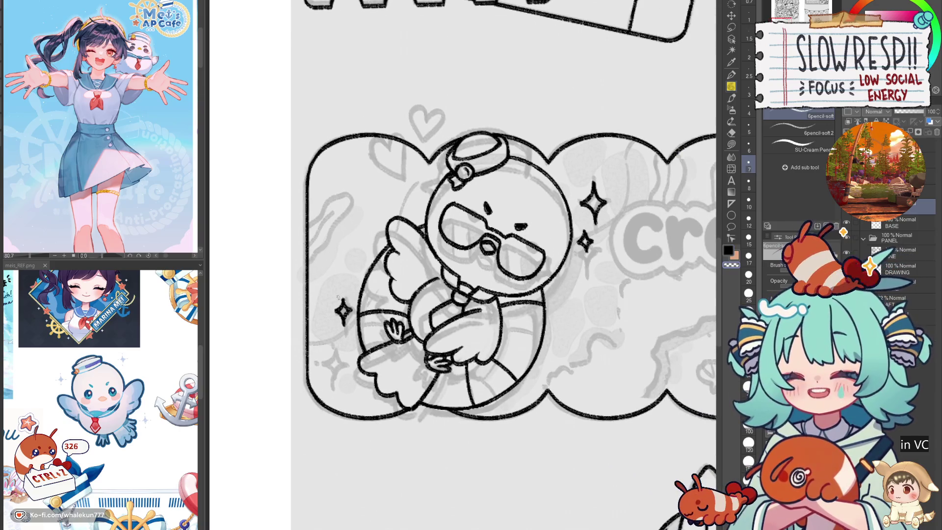
drag(520, 350, 525, 388)
scroll(381, 365, up, 3)
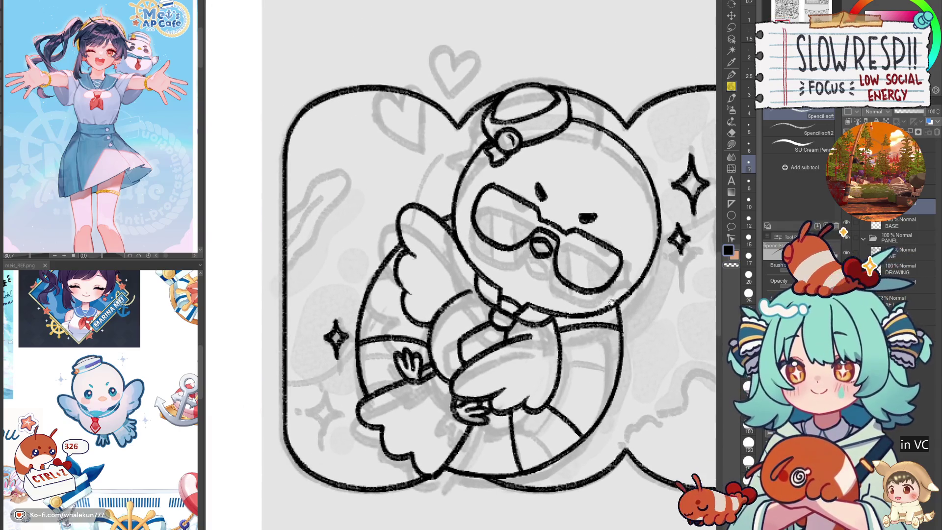
mouse_move(322, 380)
mouse_down()
mouse_move(304, 405)
mouse_move(322, 420)
mouse_move(329, 412)
mouse_move(326, 384)
mouse_move(339, 403)
mouse_up()
key(ctrl+z)
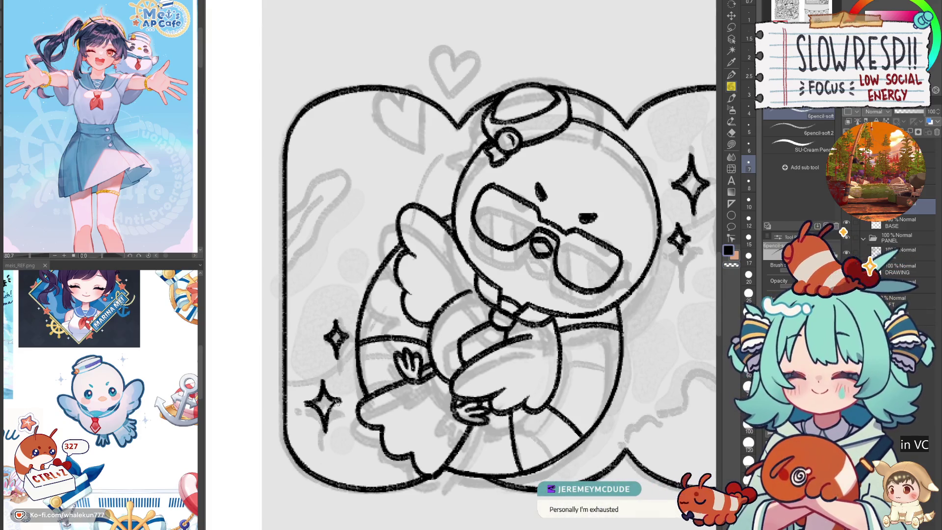
drag(324, 386, 331, 400)
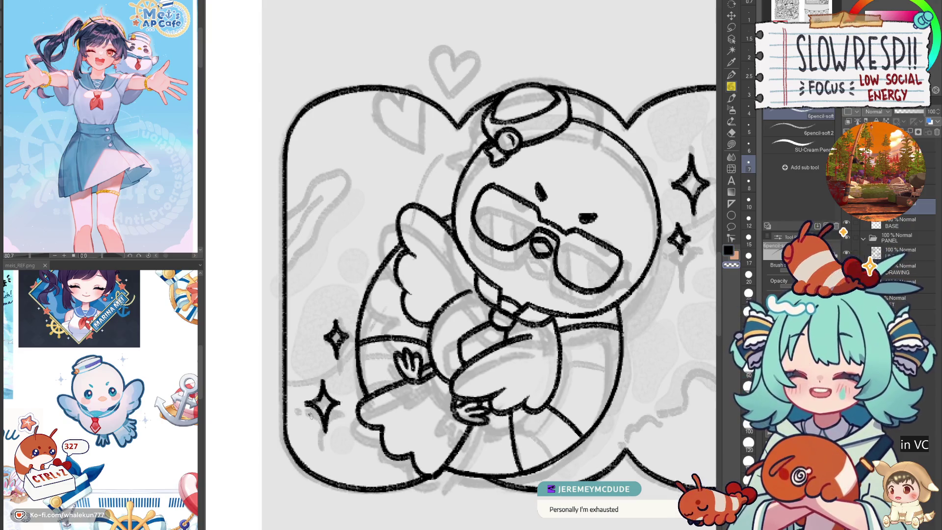
key(h)
key(h)
scroll(340, 377, down, 5)
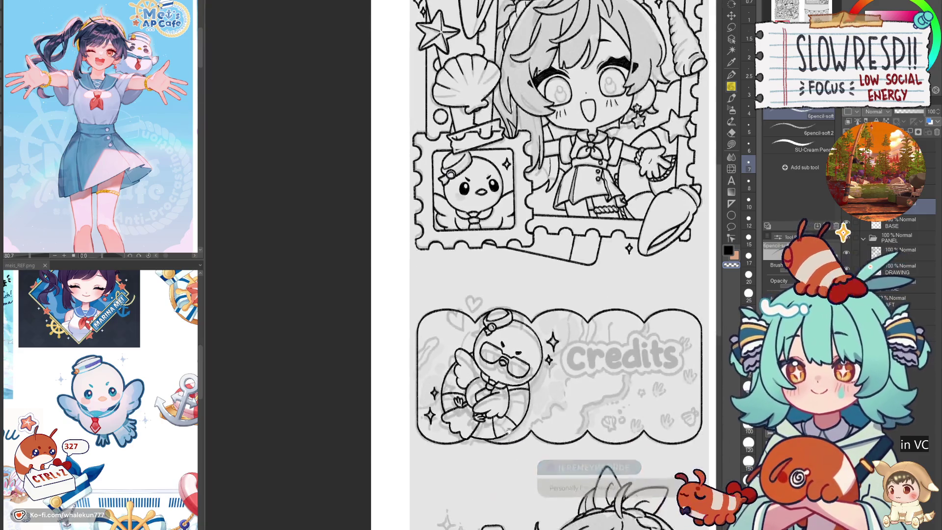
- Ink the left and right halves of the sketched heart above the duck
drag(522, 477, 473, 359)
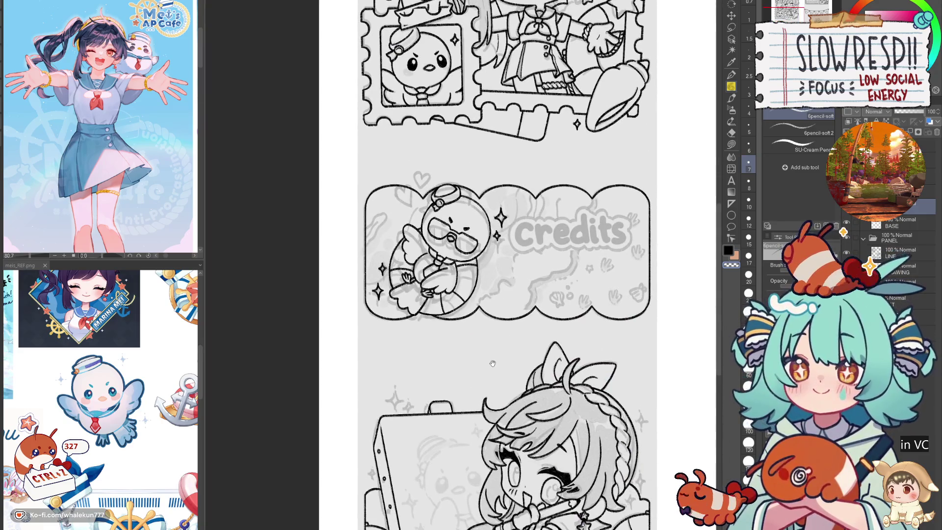
scroll(590, 278, up, 4)
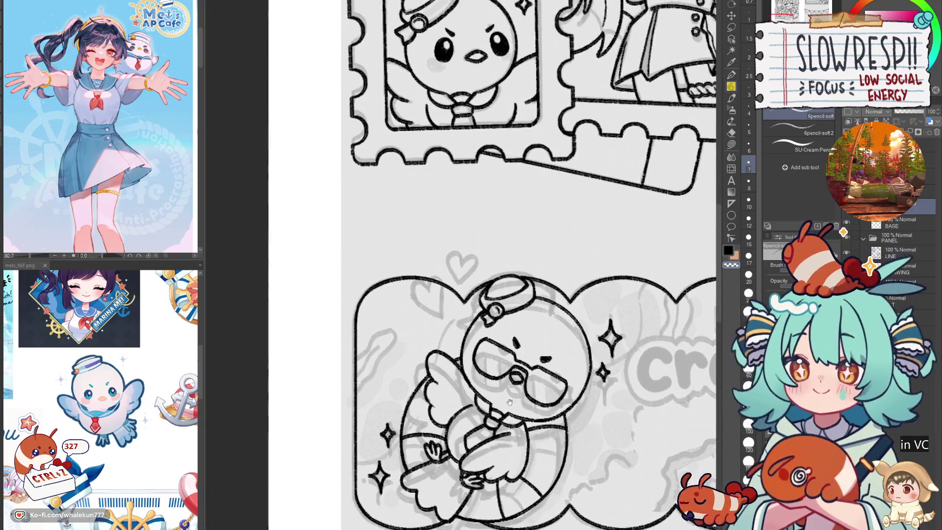
scroll(451, 329, up, 3)
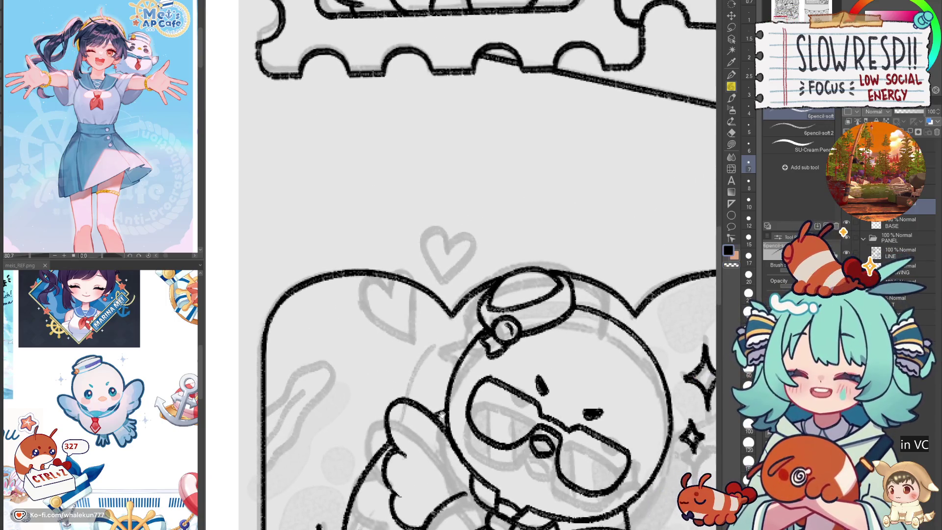
drag(442, 414, 423, 426)
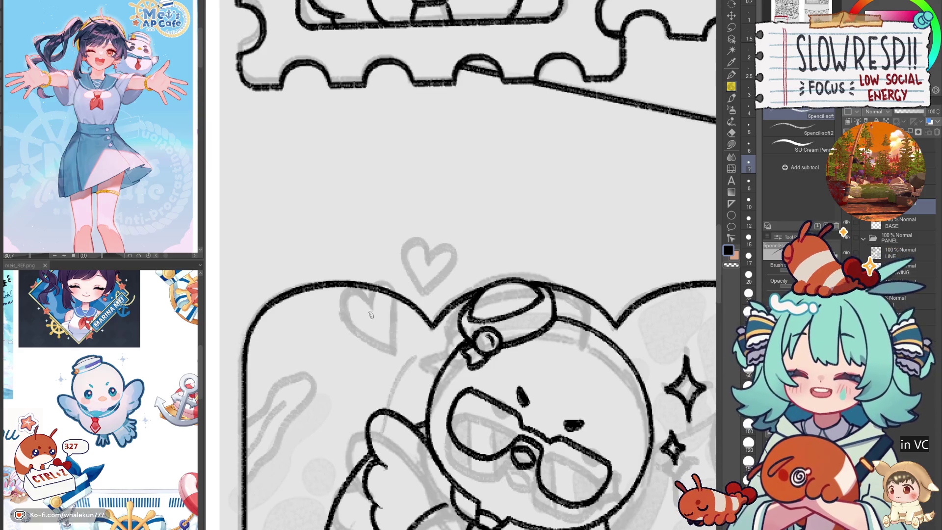
mouse_move(370, 303)
mouse_down()
mouse_move(342, 299)
mouse_move(393, 351)
mouse_up()
mouse_move(372, 305)
mouse_down()
mouse_move(391, 285)
mouse_move(395, 352)
mouse_up()
key(ctrl+z)
mouse_move(372, 294)
mouse_down()
mouse_move(395, 307)
mouse_move(395, 352)
mouse_up()
- Lasso the right heart, move it down and to the right, and deselect
key(m)
mouse_move(404, 258)
mouse_down()
mouse_move(397, 373)
mouse_move(373, 241)
mouse_up()
key(k)
drag(394, 337, 406, 377)
key(ctrl+d)
- Ink the top heart's outline, then lasso it and leave it in place
key(p)
mouse_move(421, 284)
mouse_down()
mouse_move(429, 273)
mouse_move(410, 259)
mouse_move(420, 305)
mouse_move(419, 248)
mouse_move(419, 297)
mouse_move(449, 261)
mouse_move(420, 298)
mouse_up()
key(ctrl+z)
drag(502, 418, 401, 310)
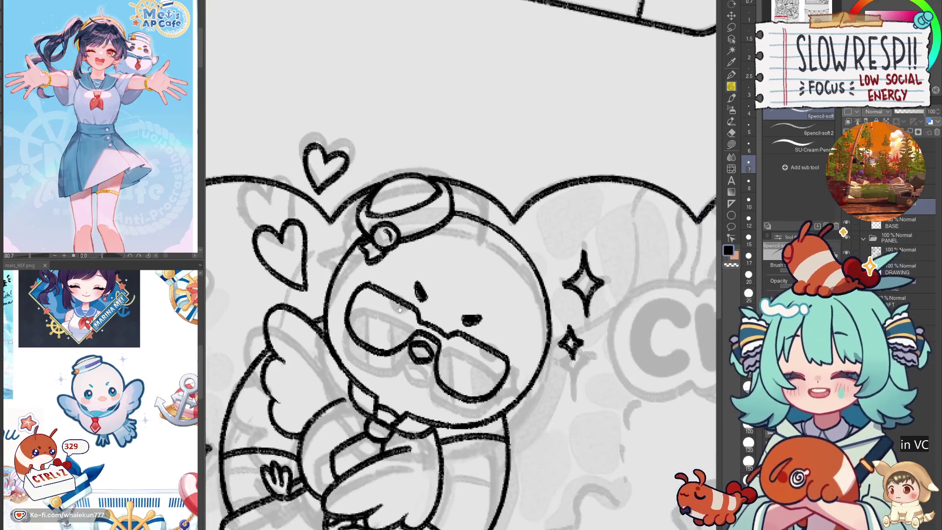
scroll(401, 309, down, 5)
scroll(442, 392, up, 4)
click(732, 29)
mouse_move(410, 220)
mouse_down()
mouse_move(376, 236)
mouse_move(431, 289)
mouse_move(415, 281)
mouse_up()
key(k)
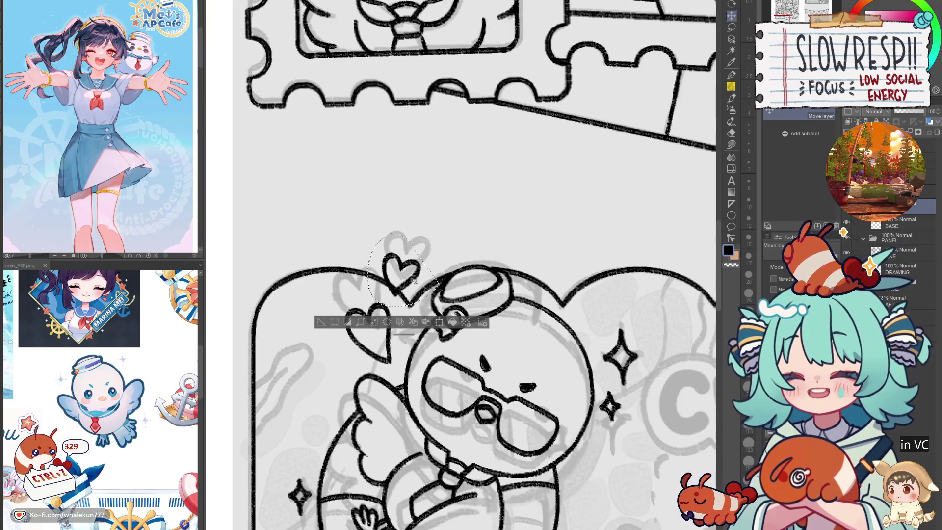
key(ctrl+d)
- Try a long pencil stroke on the panel, undo it, and scroll to review the page
scroll(415, 319, down, 3)
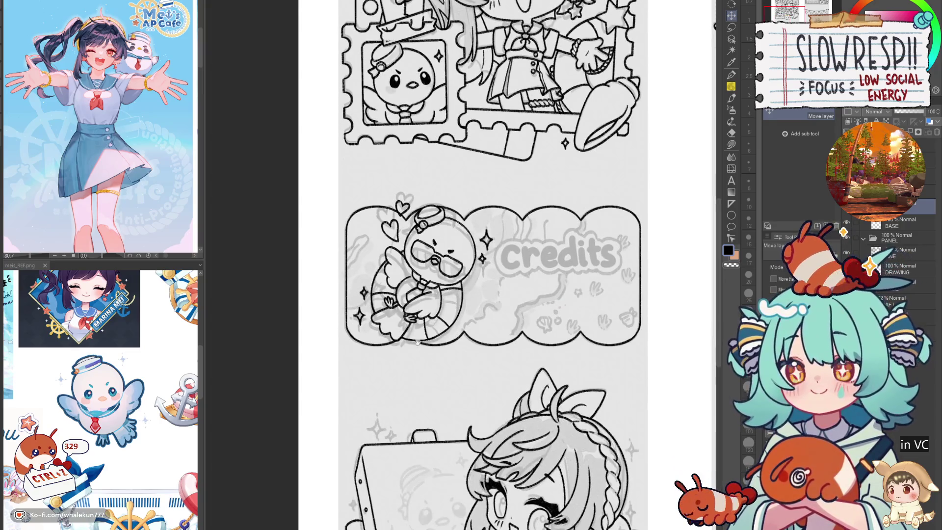
key(p)
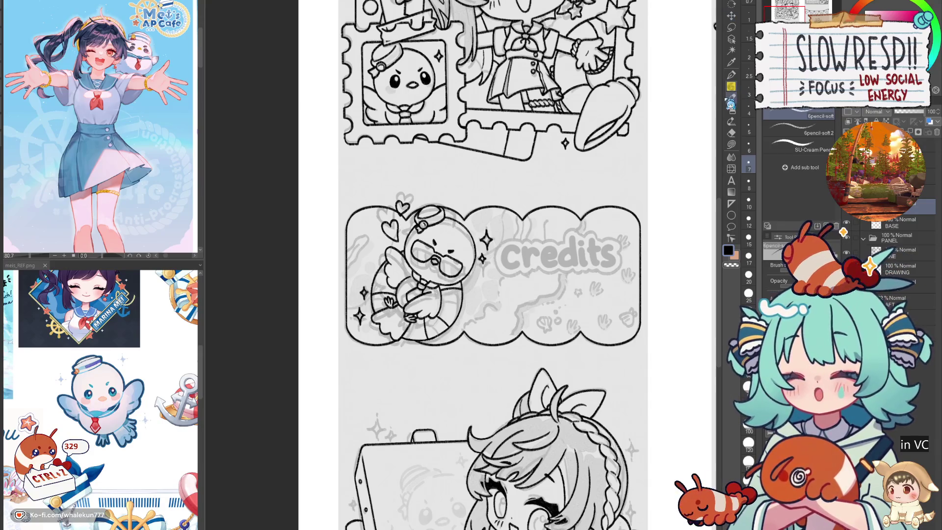
drag(599, 359, 582, 471)
scroll(490, 295, down, 2)
key(ctrl+z)
scroll(594, 399, right, 3)
scroll(593, 400, down, 3)
scroll(539, 412, up, 2)
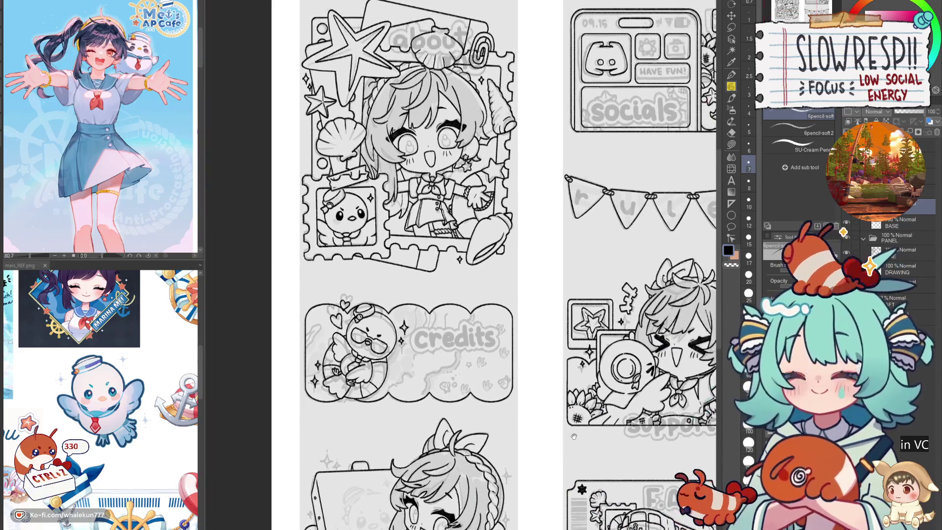
scroll(450, 433, up, 3)
scroll(450, 433, down, 5)
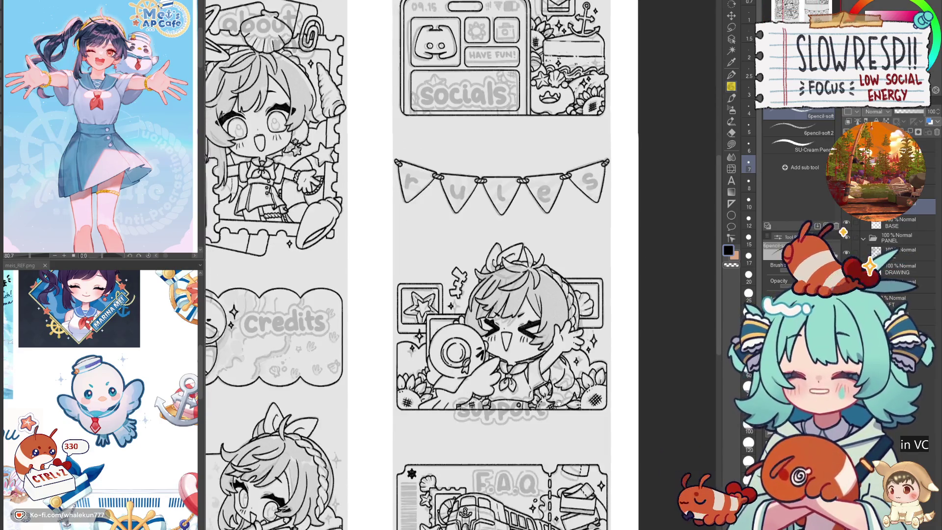
- Complete a sparkle in the Commissions panel by redrawing its right half
scroll(561, 462, left, 3)
scroll(406, 447, left, 3)
scroll(406, 447, up, 1)
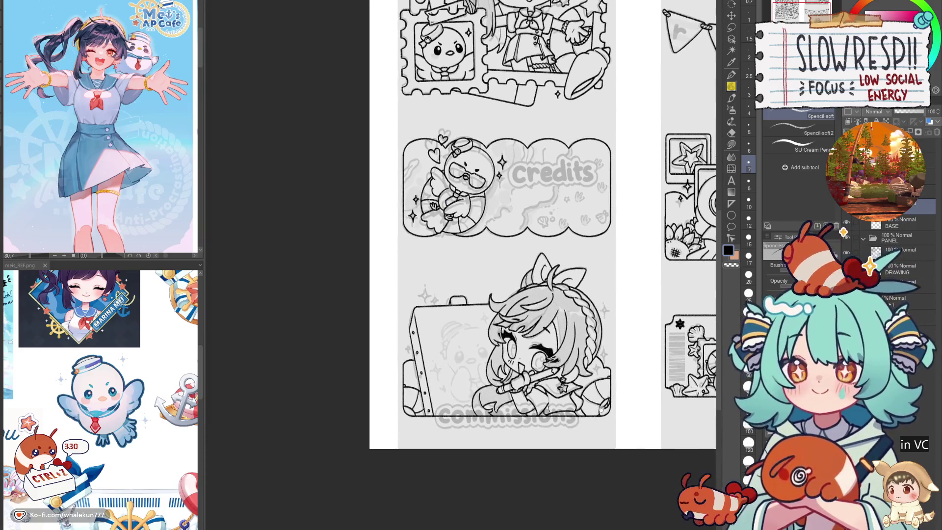
scroll(443, 284, up, 5)
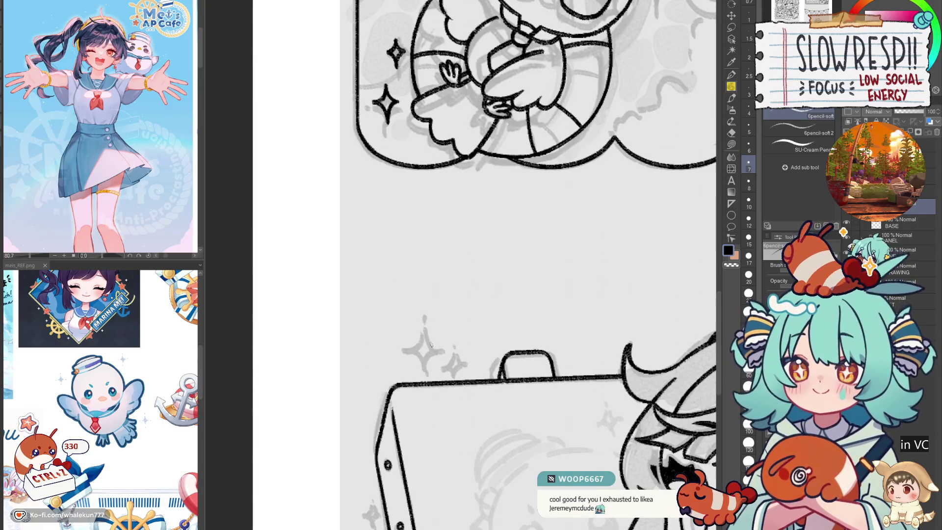
mouse_move(425, 327)
mouse_down()
mouse_move(412, 346)
mouse_move(423, 366)
mouse_up()
key(ctrl+z)
mouse_move(425, 328)
mouse_down()
mouse_move(424, 374)
mouse_move(459, 366)
mouse_move(452, 358)
mouse_move(444, 369)
mouse_move(453, 385)
mouse_up()
key(ctrl+z)
- Draw a sparkle right of the girl's braided hair, undoing the stray short strokes
mouse_move(371, 504)
mouse_down()
mouse_move(420, 345)
mouse_move(422, 368)
mouse_move(366, 198)
mouse_move(254, 256)
mouse_up()
mouse_move(556, 394)
mouse_down()
mouse_move(324, 456)
mouse_move(305, 446)
mouse_up()
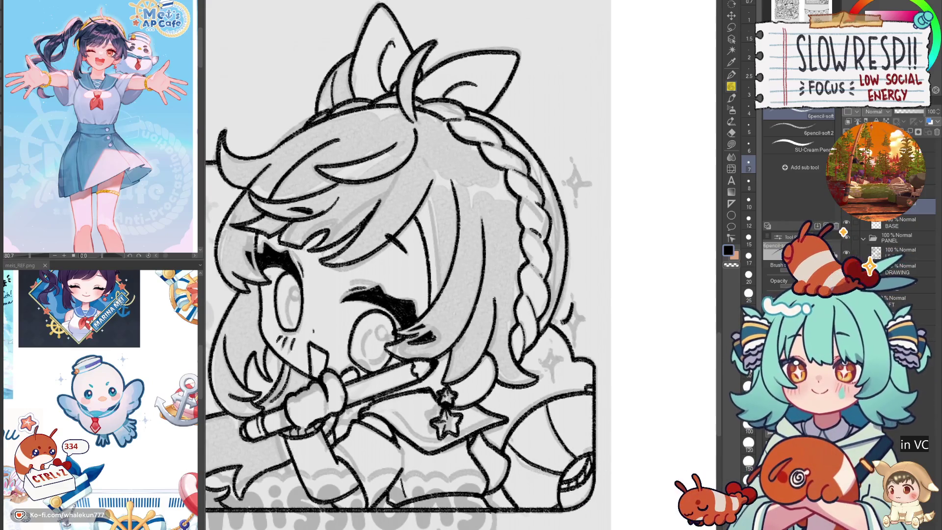
mouse_move(575, 301)
mouse_down()
mouse_move(565, 321)
mouse_move(573, 343)
mouse_move(583, 317)
mouse_up()
mouse_move(549, 350)
mouse_down()
mouse_move(559, 366)
mouse_move(557, 342)
mouse_up()
key(ctrl+z)
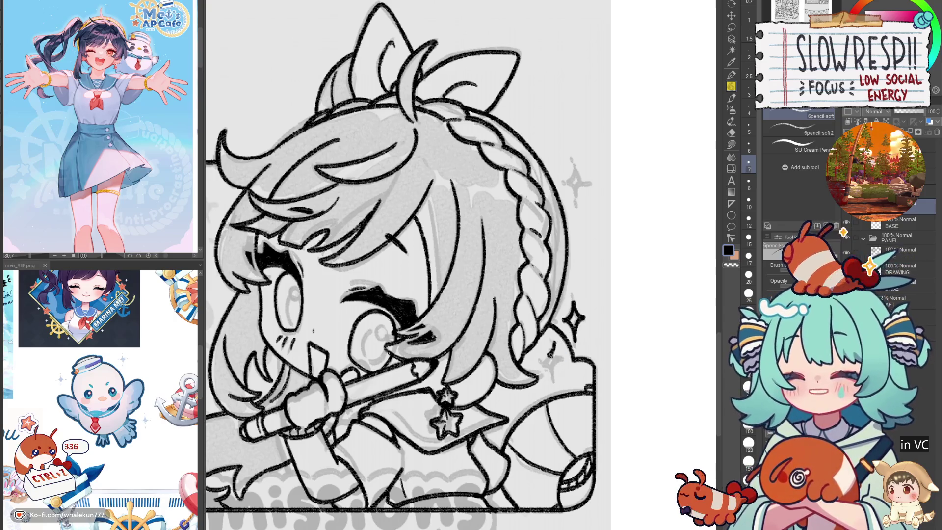
key(ctrl+z)
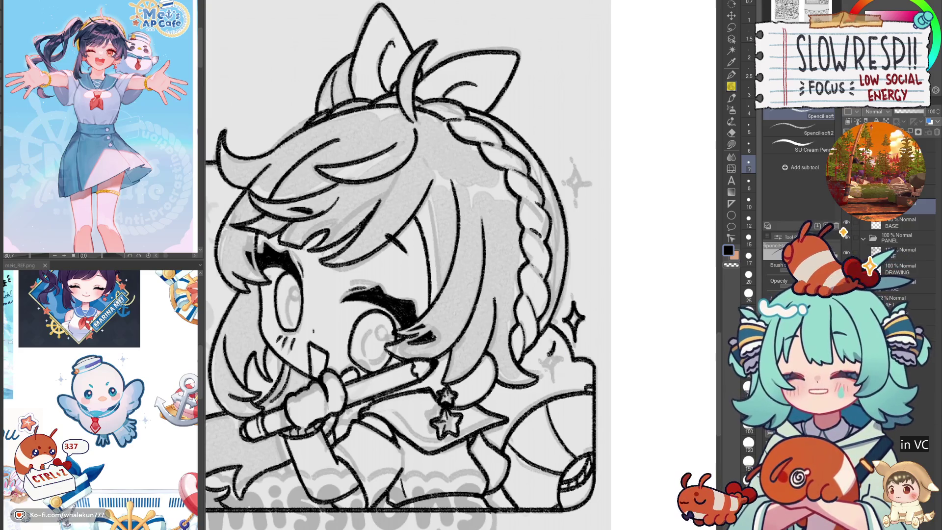
key(ctrl+z)
drag(557, 369, 556, 354)
key(ctrl+z)
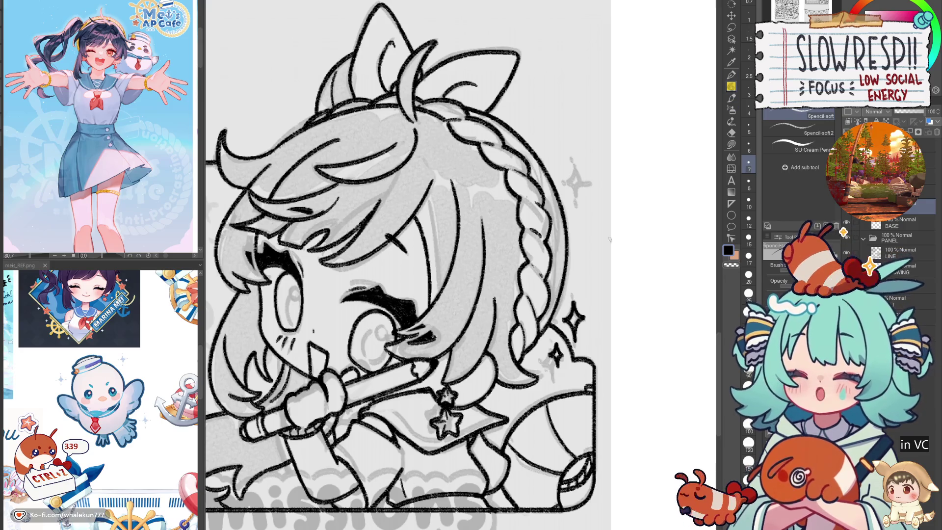
scroll(622, 224, down, 5)
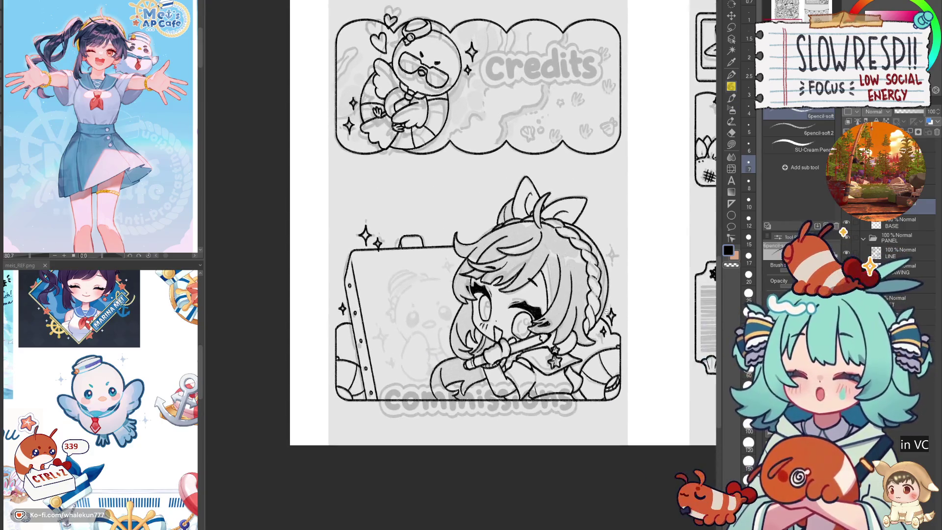
- Redraw the small sparkle beside the girl's hair and switch to the Lasso fill tool (G)
scroll(594, 271, up, 3)
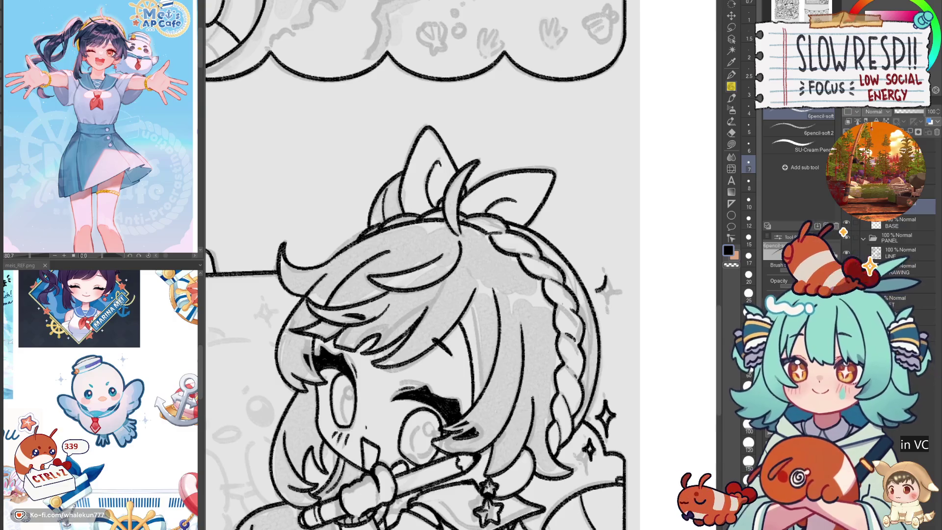
drag(613, 290, 608, 301)
key(ctrl+z)
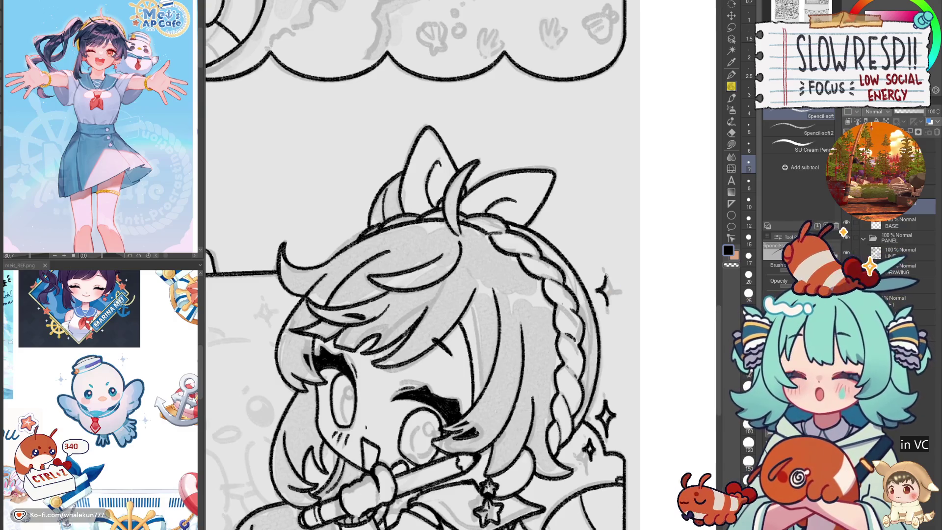
scroll(568, 414, down, 4)
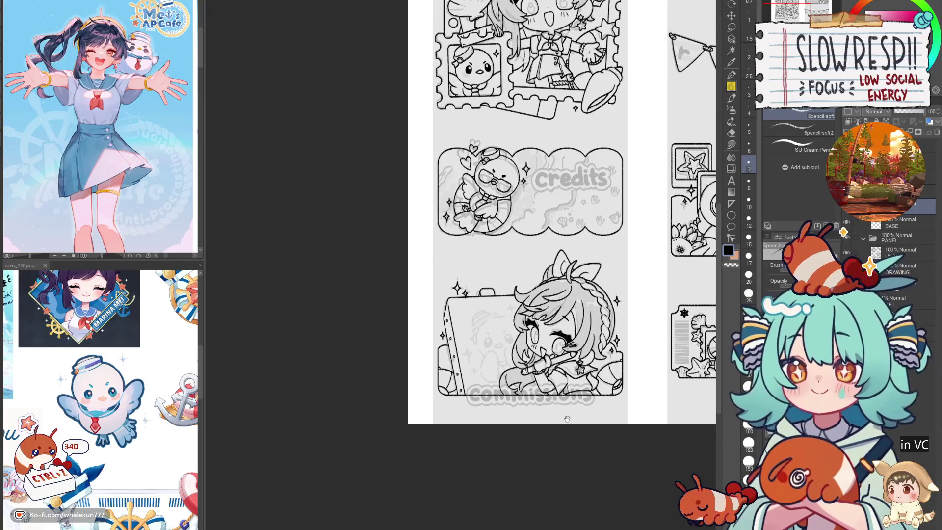
scroll(632, 367, down, 3)
scroll(535, 486, up, 3)
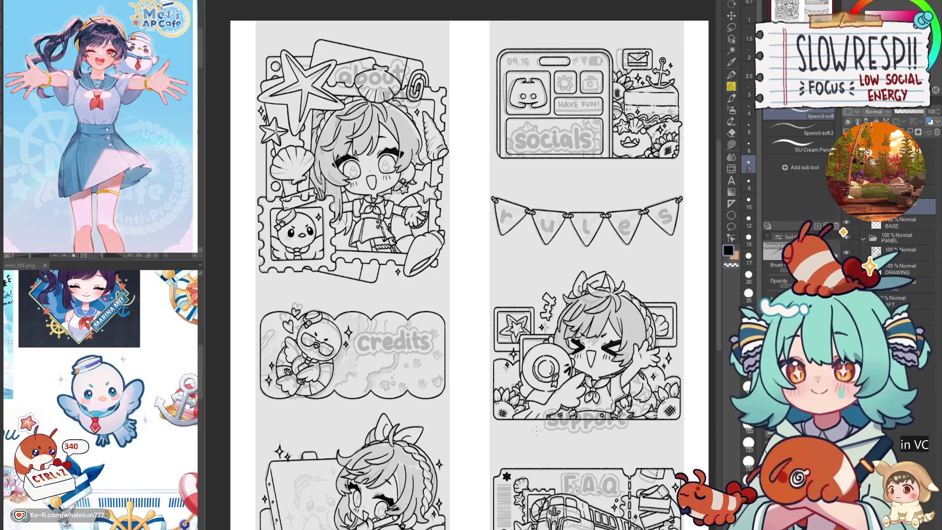
key(g)
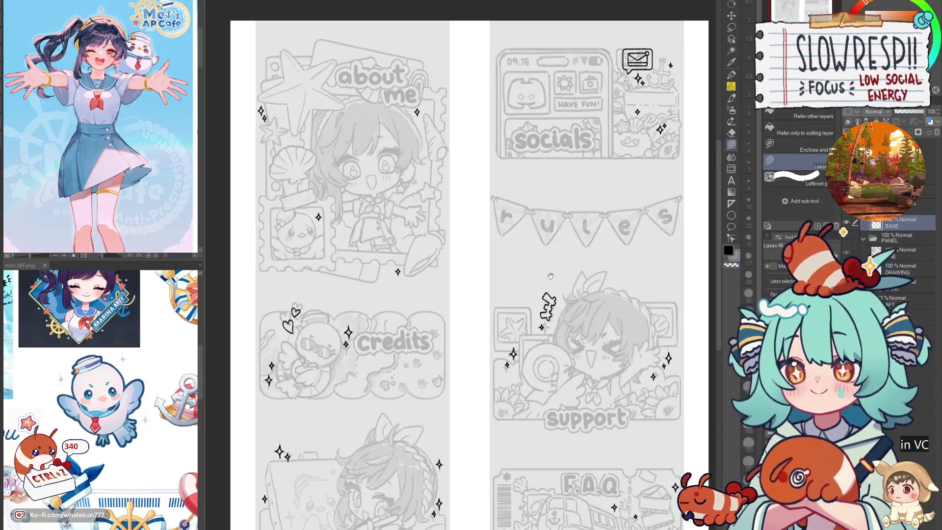
- Fill the upper sparkle, small sparkle and sparkle below the about me title grey
scroll(577, 272, up, 5)
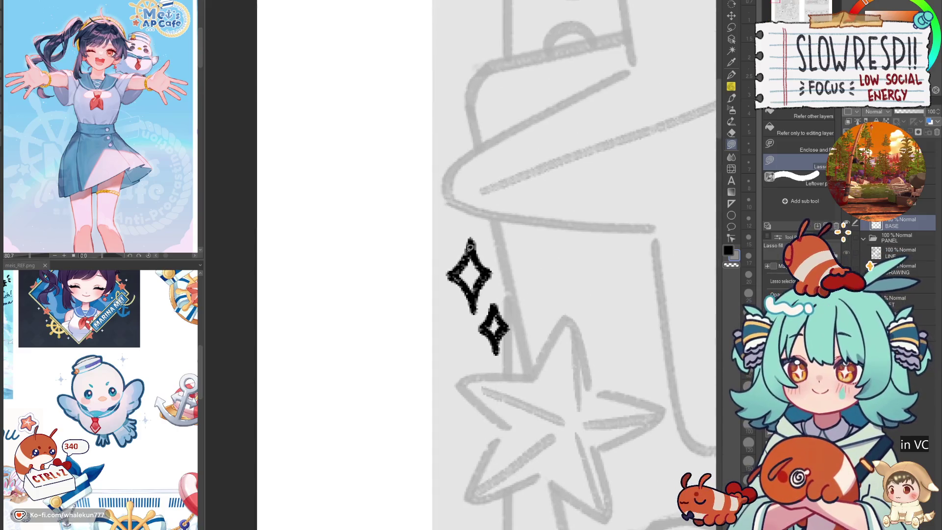
mouse_move(470, 245)
mouse_down()
mouse_move(451, 275)
mouse_move(473, 307)
mouse_move(470, 243)
mouse_up()
mouse_move(494, 309)
mouse_down()
mouse_move(493, 343)
mouse_move(495, 310)
mouse_up()
drag(648, 505, 516, 284)
scroll(515, 284, down, 5)
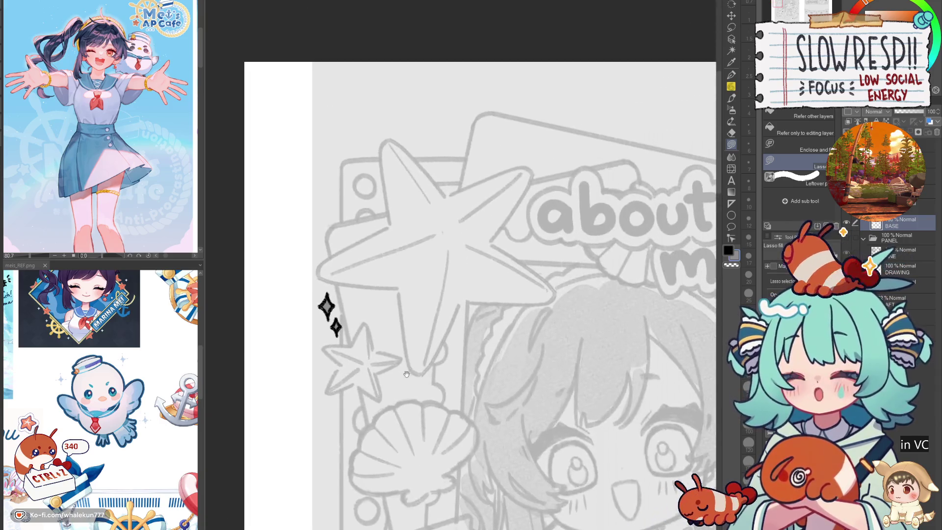
scroll(513, 299, up, 6)
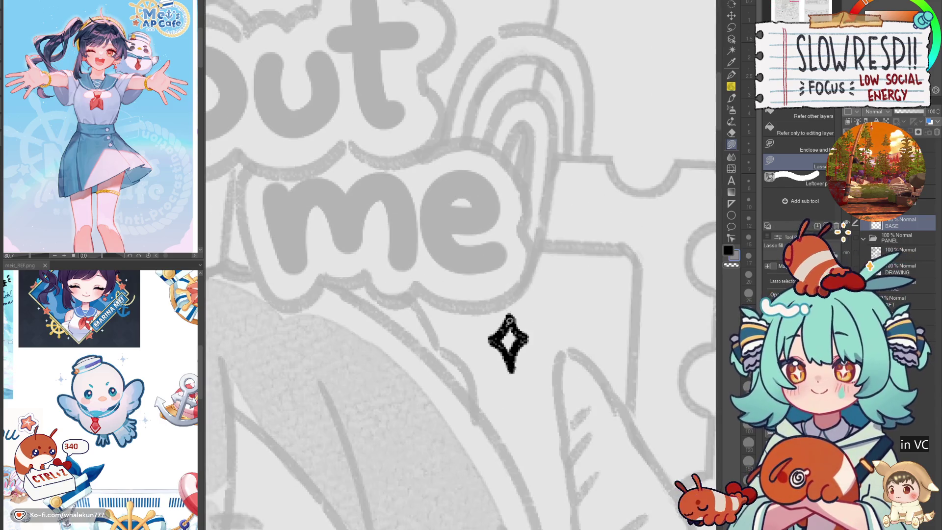
mouse_move(509, 320)
mouse_down()
mouse_move(493, 344)
mouse_move(510, 319)
mouse_up()
- Fill the upper and lower hearts by the Credits panel grey
scroll(517, 368, down, 8)
drag(511, 414, 510, 225)
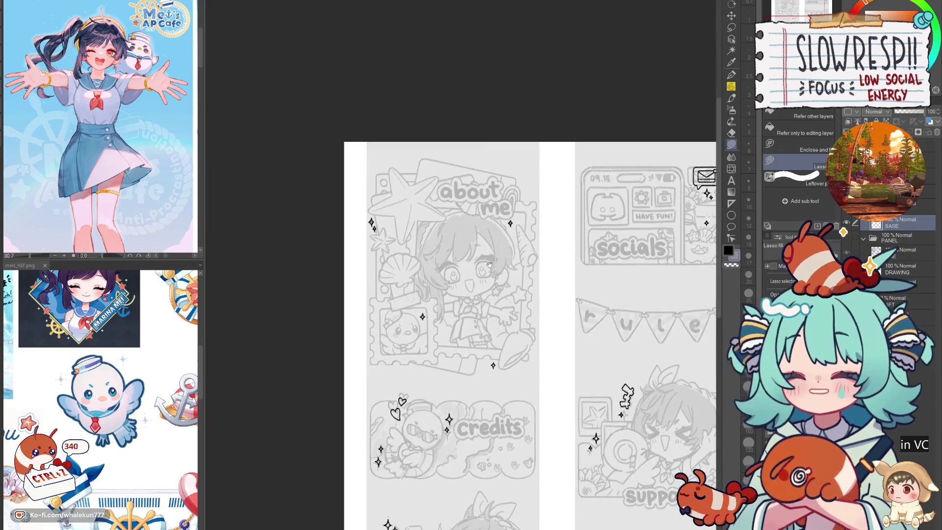
scroll(529, 343, up, 8)
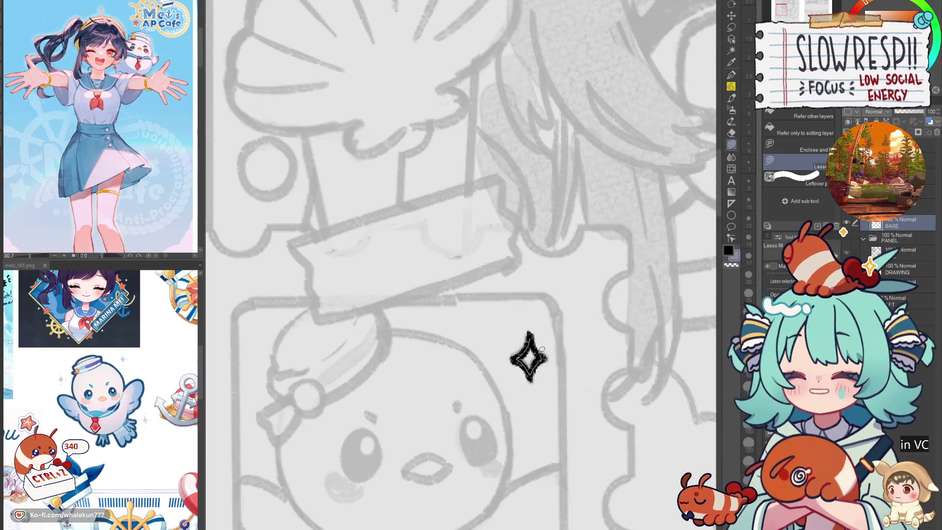
scroll(527, 358, down, 6)
drag(706, 447, 587, 370)
scroll(588, 371, up, 4)
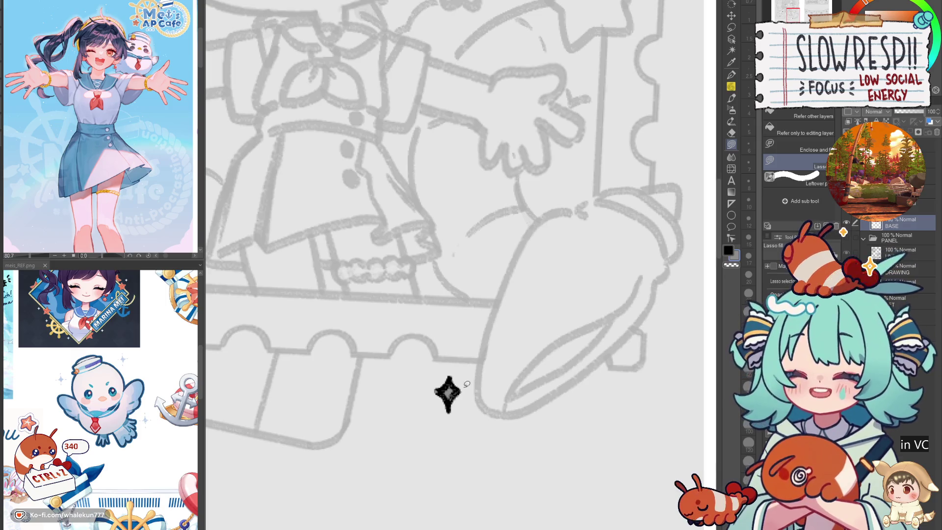
scroll(467, 381, down, 6)
scroll(436, 322, up, 6)
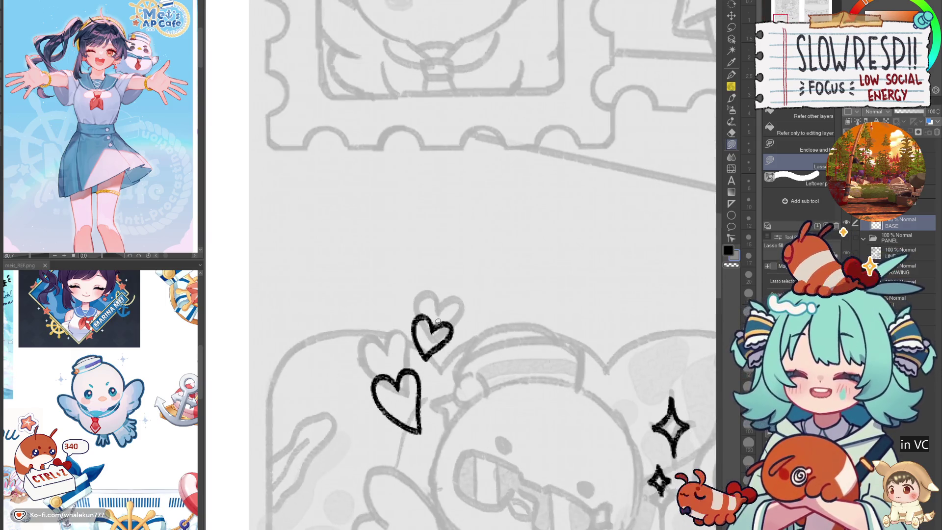
mouse_move(433, 325)
mouse_down()
mouse_move(421, 312)
mouse_move(413, 325)
mouse_move(425, 357)
mouse_move(441, 326)
mouse_up()
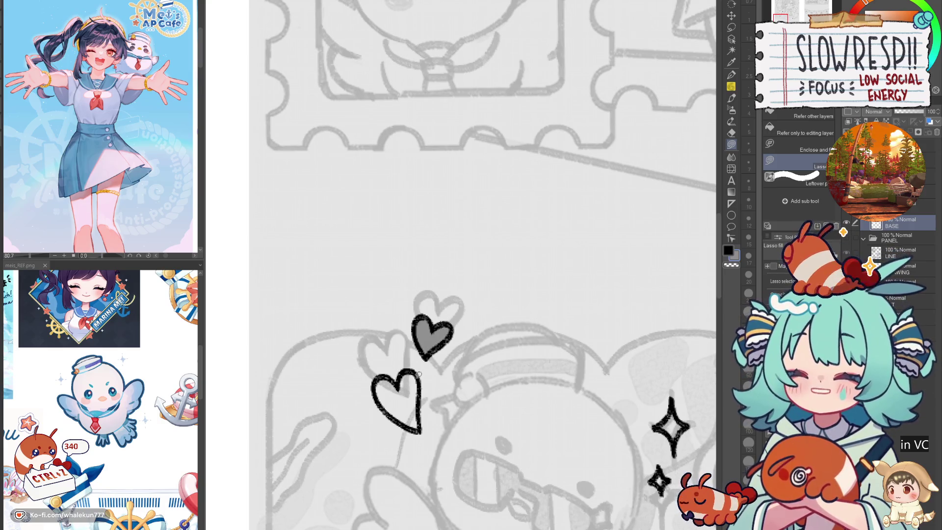
mouse_move(416, 369)
mouse_down()
mouse_move(420, 400)
mouse_move(388, 410)
mouse_move(379, 382)
mouse_move(388, 375)
mouse_up()
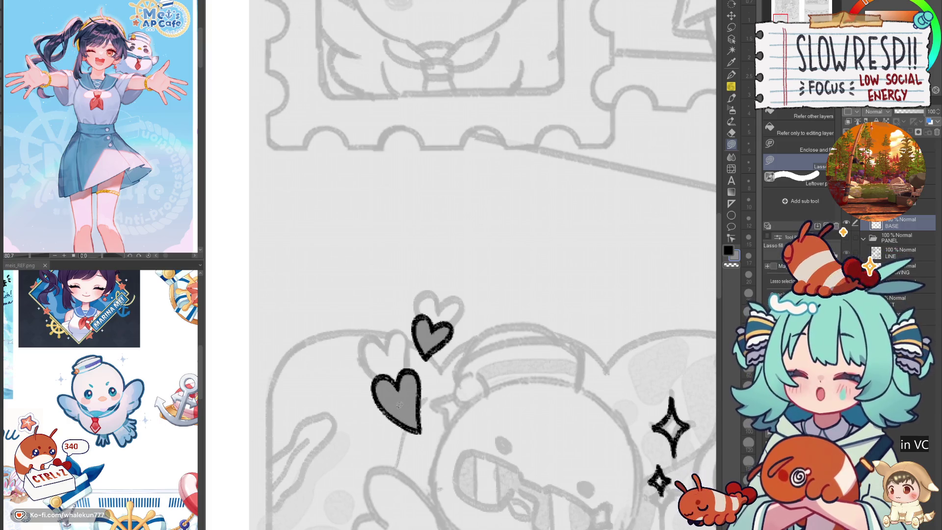
- Fill the upper, lower-left and small lower sparkles beside the Credits lettering grey
mouse_move(424, 456)
mouse_down()
mouse_move(428, 402)
mouse_move(494, 237)
mouse_up()
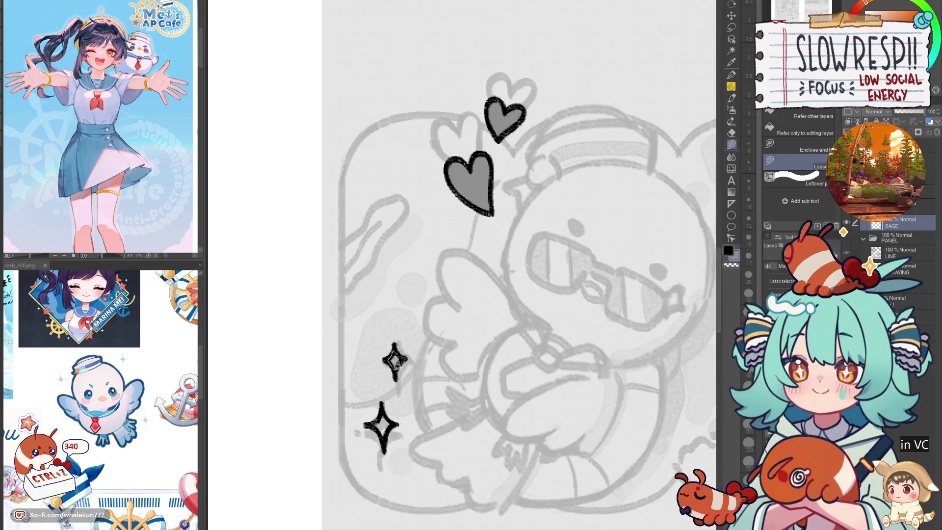
mouse_move(371, 423)
mouse_down()
mouse_move(390, 439)
mouse_move(392, 397)
mouse_up()
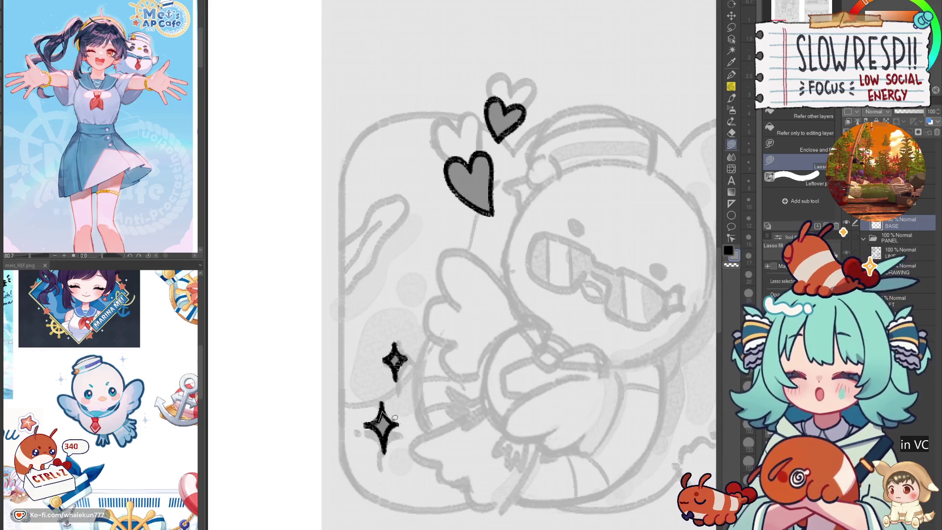
key(ctrl+z)
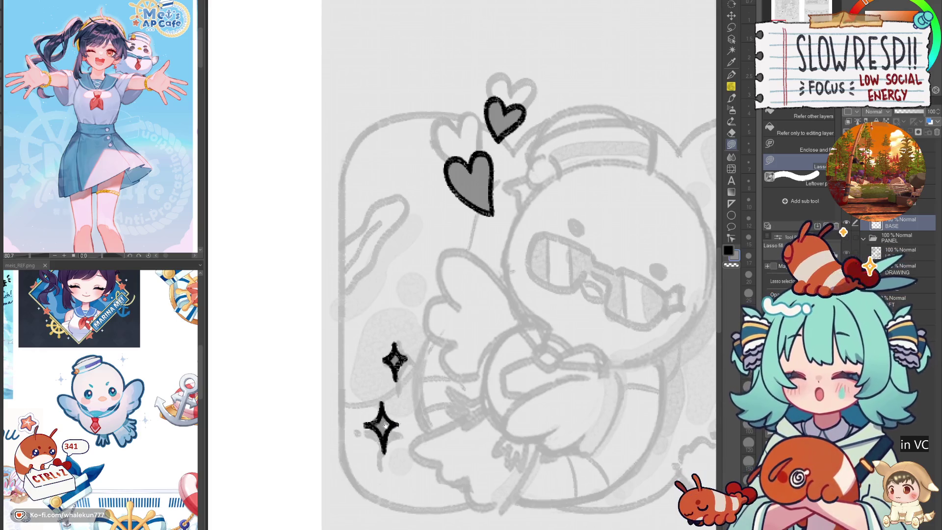
drag(385, 425, 334, 471)
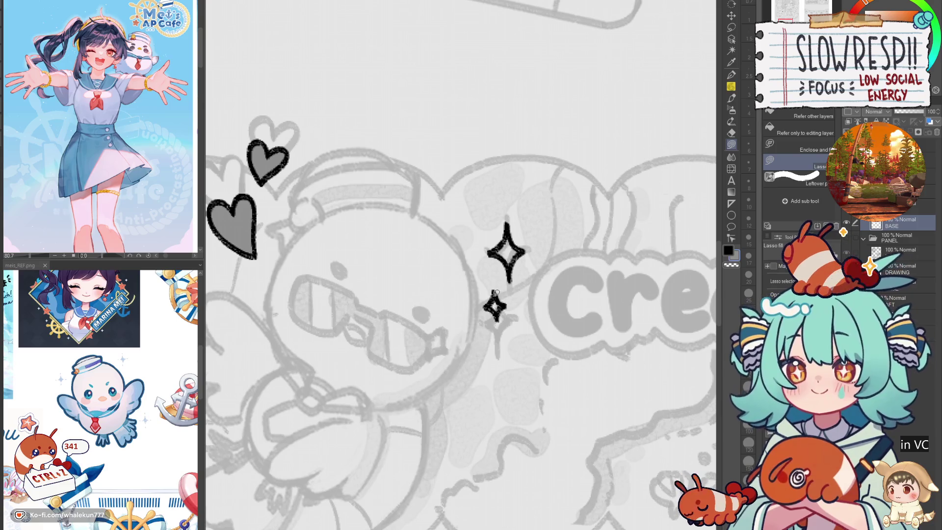
mouse_move(494, 249)
mouse_down()
mouse_move(513, 272)
mouse_move(518, 239)
mouse_move(526, 251)
mouse_move(442, 196)
mouse_up()
scroll(525, 274, down, 5)
scroll(381, 382, up, 5)
mouse_move(380, 383)
mouse_down()
mouse_move(366, 402)
mouse_move(379, 418)
mouse_move(398, 399)
mouse_move(391, 375)
mouse_up()
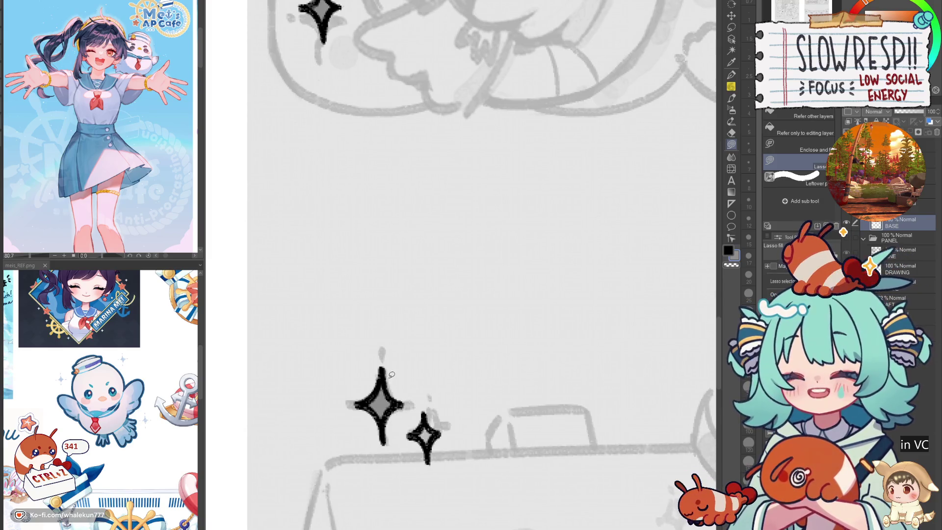
drag(440, 428, 442, 431)
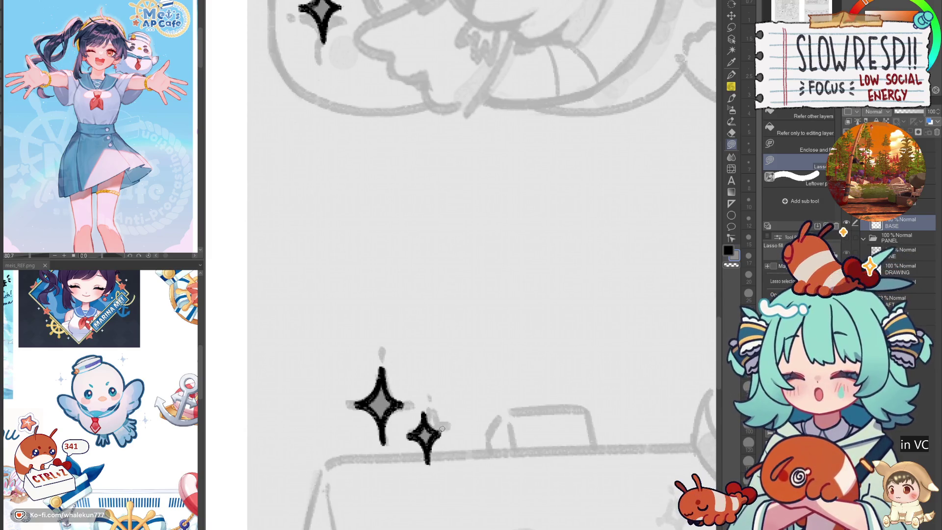
- Pan to the sparkles beside the Commissions girl's hair
scroll(444, 421, down, 5)
drag(387, 503, 448, 421)
scroll(448, 421, up, 5)
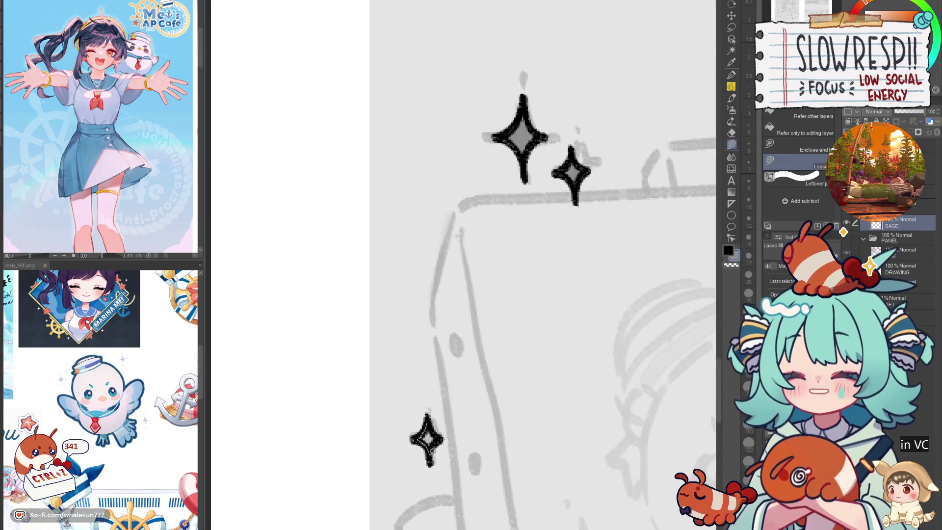
scroll(423, 394, down, 3)
drag(423, 394, 206, 388)
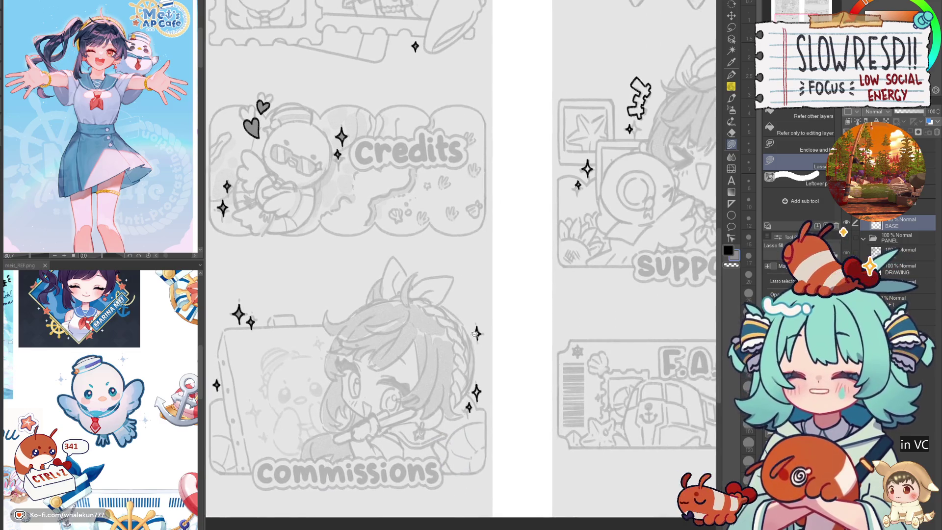
- Lasso-fill the middle and lower sparkles beside the Commissions girl's hair with grey
scroll(441, 441, up, 5)
drag(451, 529, 409, 448)
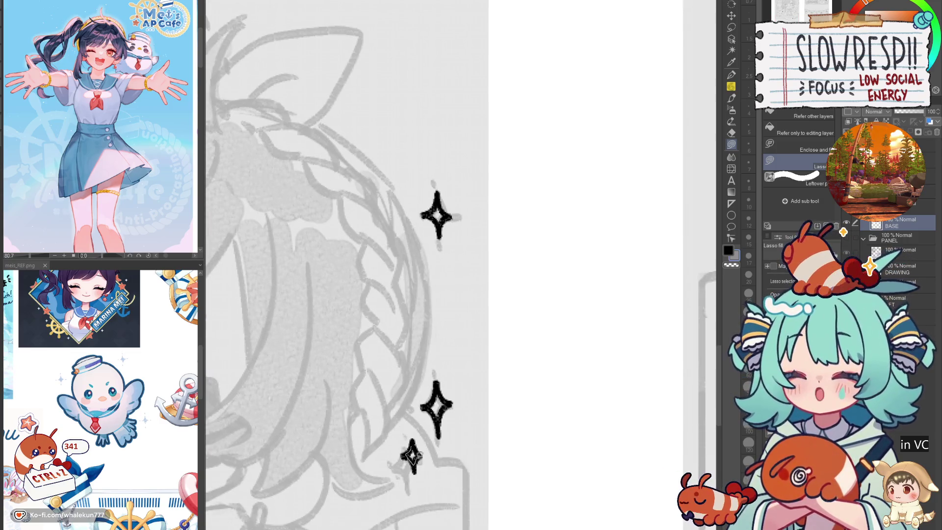
drag(440, 418, 442, 385)
scroll(442, 348, up, 3)
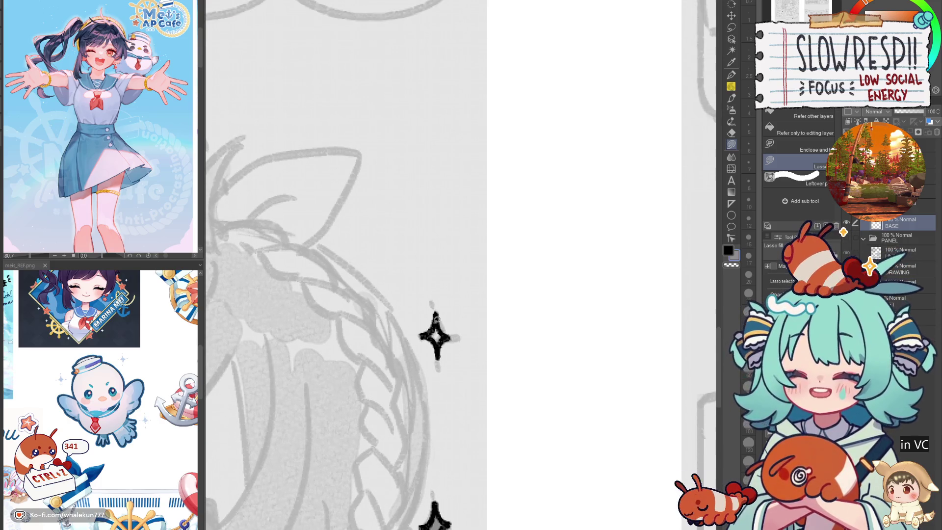
drag(441, 343, 447, 317)
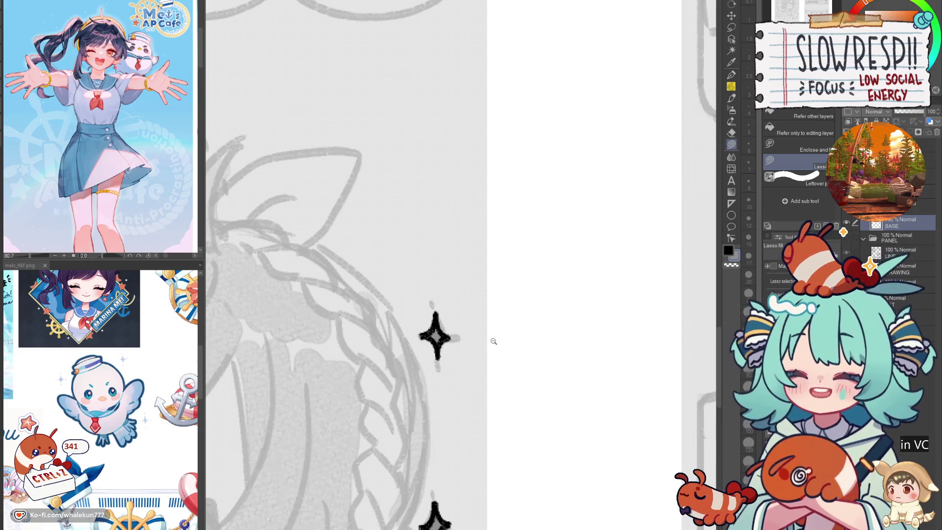
- Fill the lower part of the jagged zigzag shape above the support panel grey
scroll(494, 339, down, 5)
scroll(449, 380, up, 5)
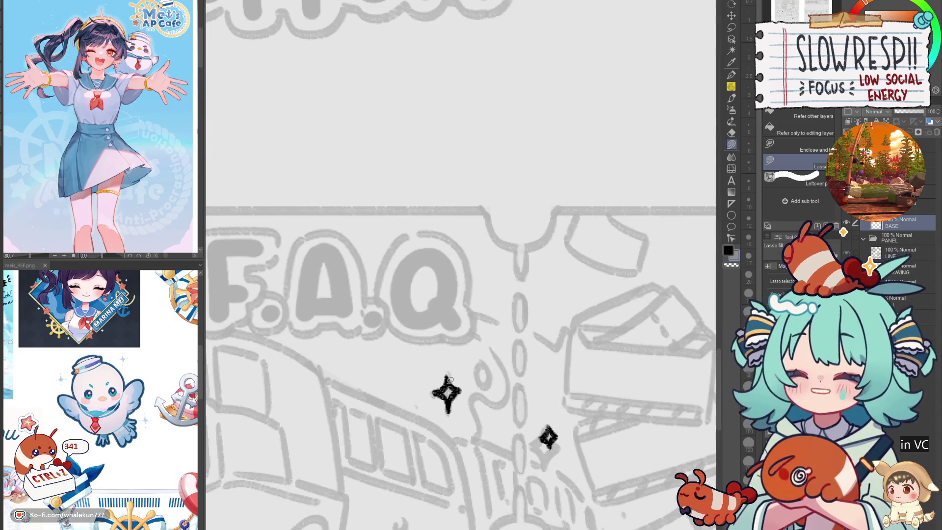
scroll(456, 383, right, 3)
scroll(456, 383, down, 2)
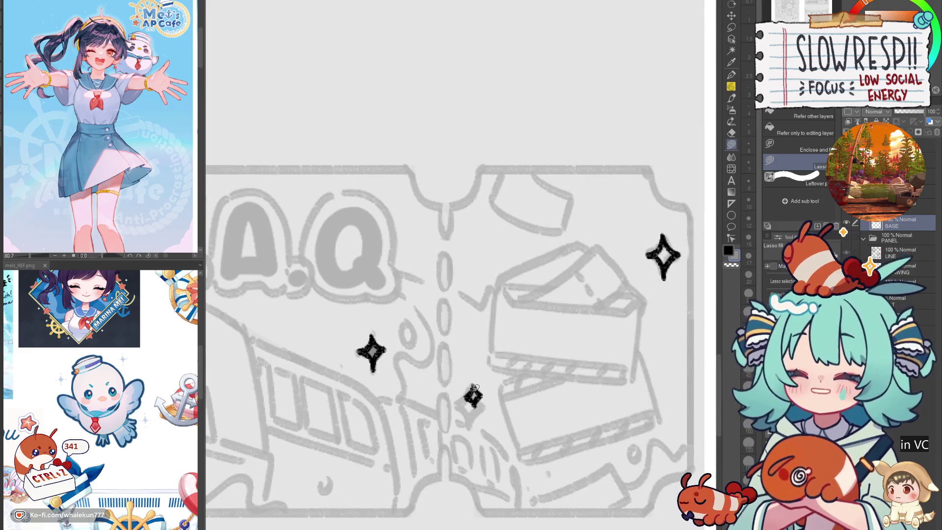
scroll(475, 389, right, 5)
scroll(475, 389, up, 4)
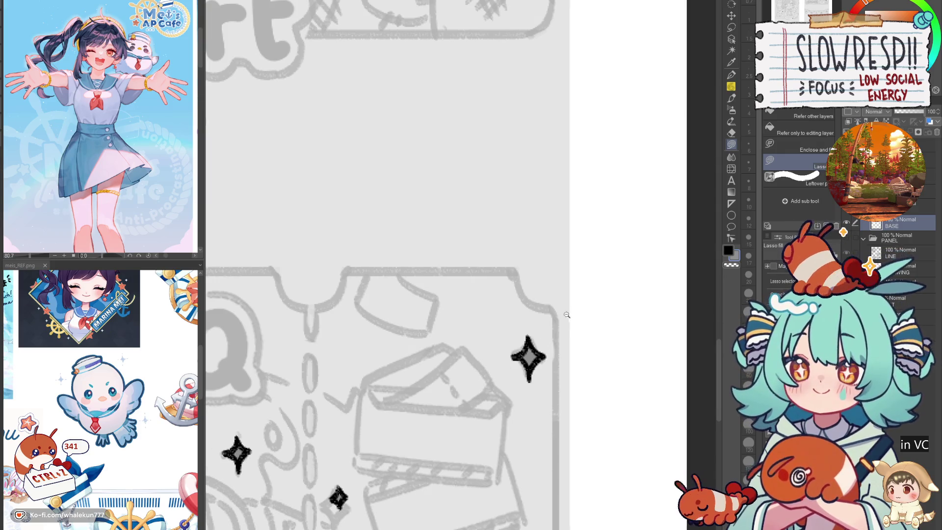
scroll(570, 317, down, 3)
scroll(441, 245, up, 3)
scroll(331, 399, up, 5)
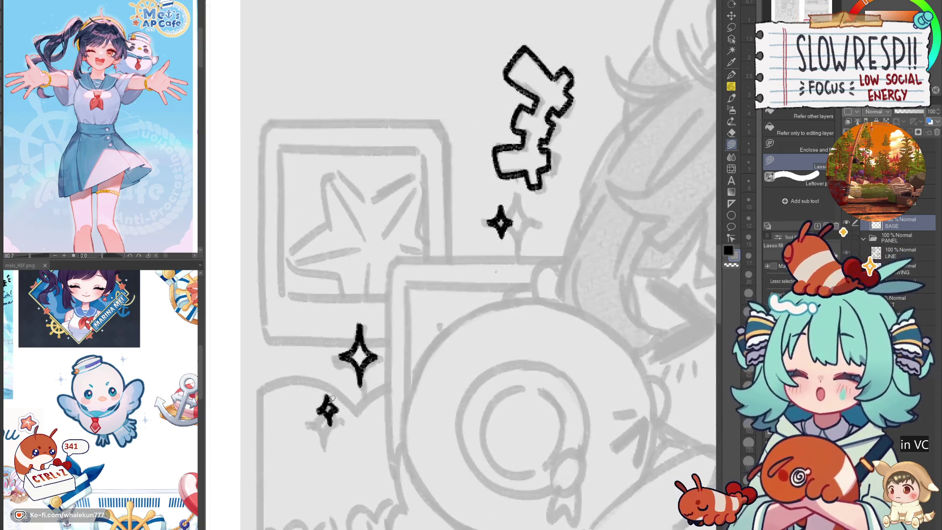
scroll(338, 387, up, 1)
scroll(339, 388, left, 1)
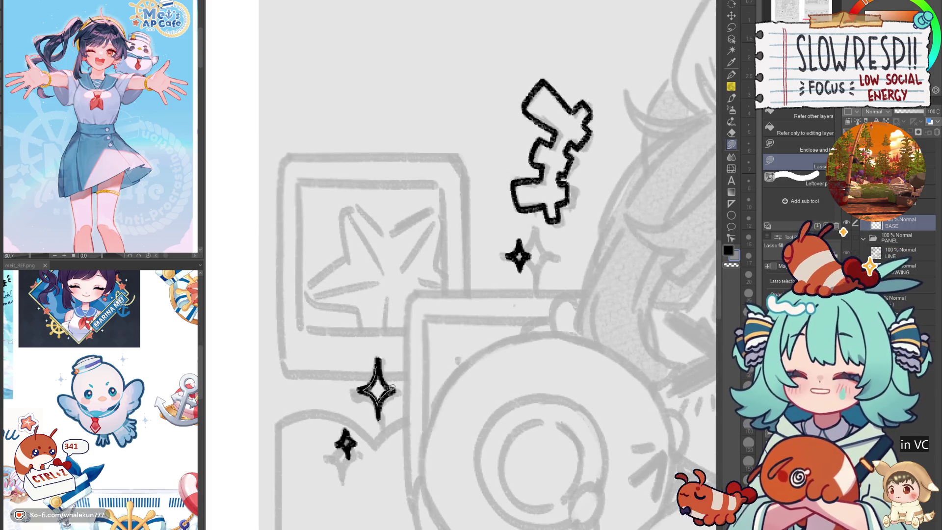
scroll(432, 331, up, 3)
scroll(431, 331, right, 2)
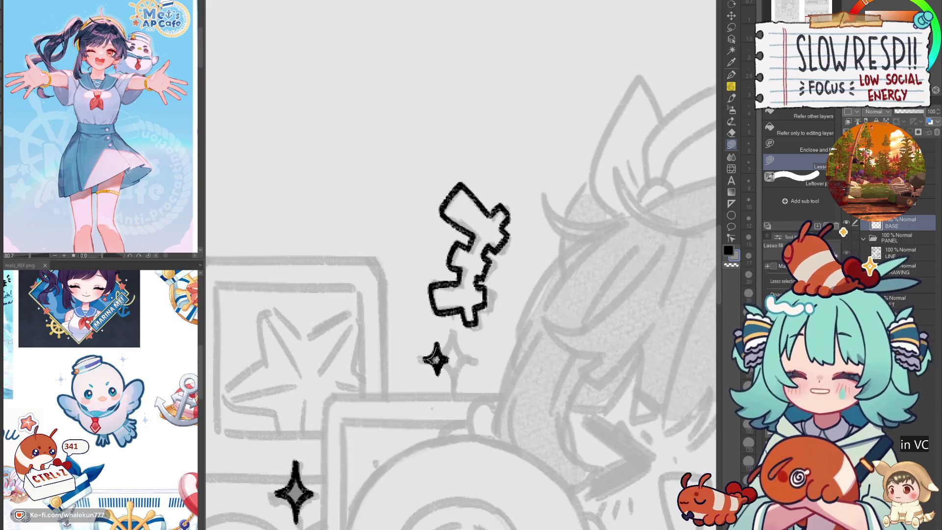
scroll(432, 354, up, 2)
scroll(432, 353, right, 1)
mouse_move(390, 360)
mouse_down()
mouse_move(430, 395)
mouse_move(435, 356)
mouse_move(432, 385)
mouse_up()
scroll(432, 372, up, 1)
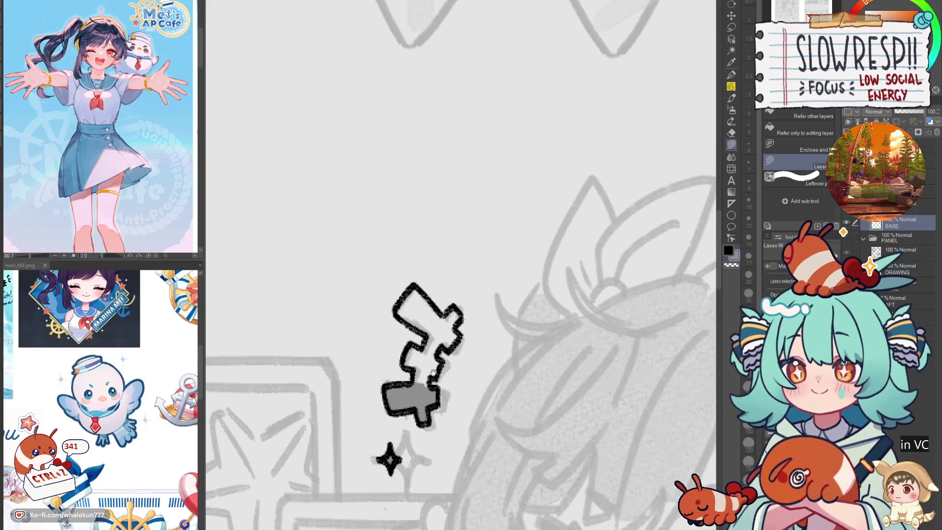
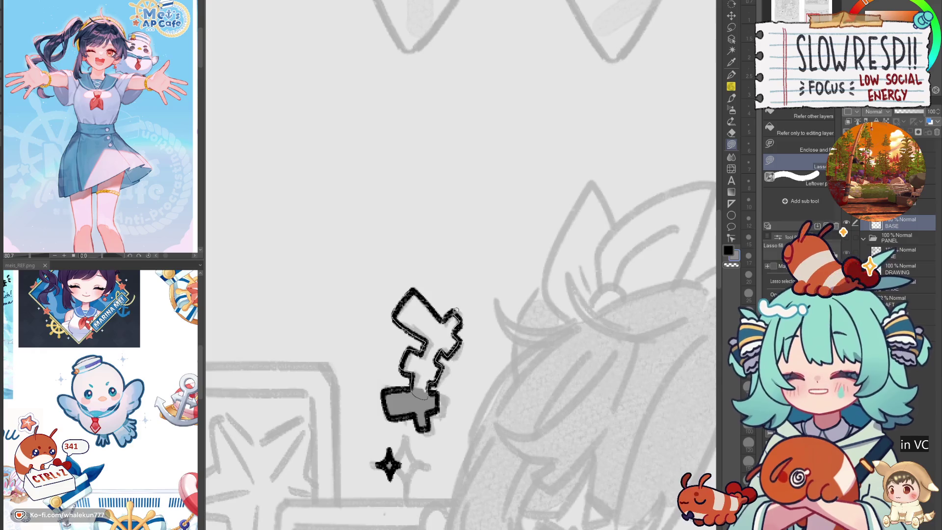
- Fill the upper part of the puzzle-like inked shape with flat grey
drag(436, 308, 444, 337)
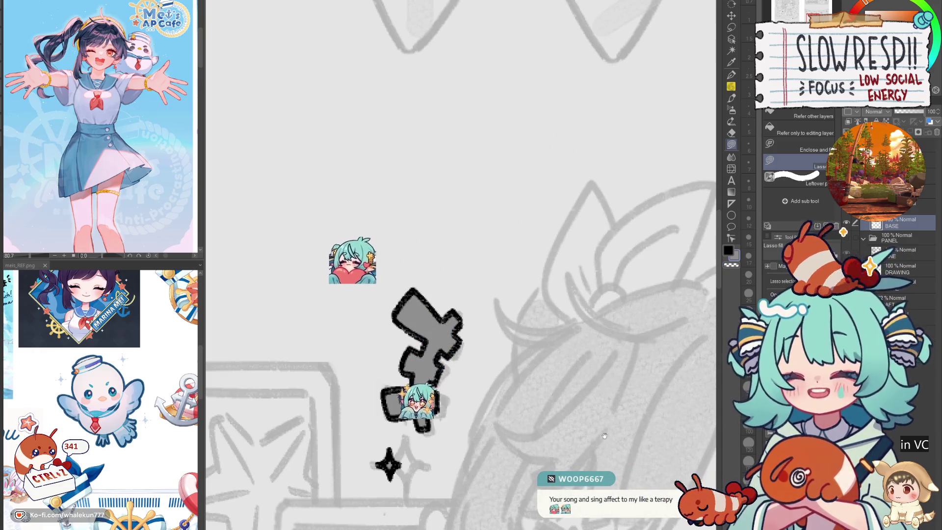
drag(603, 415, 419, 375)
drag(534, 408, 472, 402)
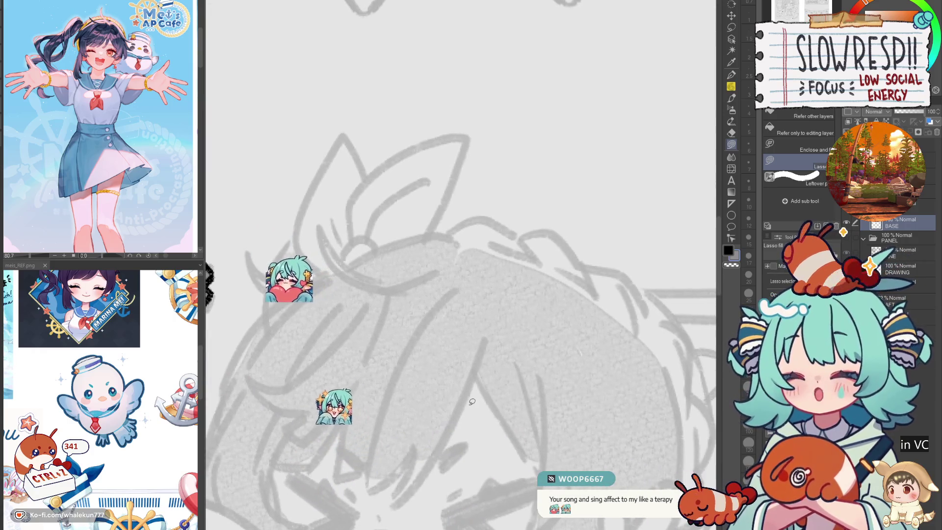
scroll(472, 402, down, 3)
scroll(500, 326, up, 2)
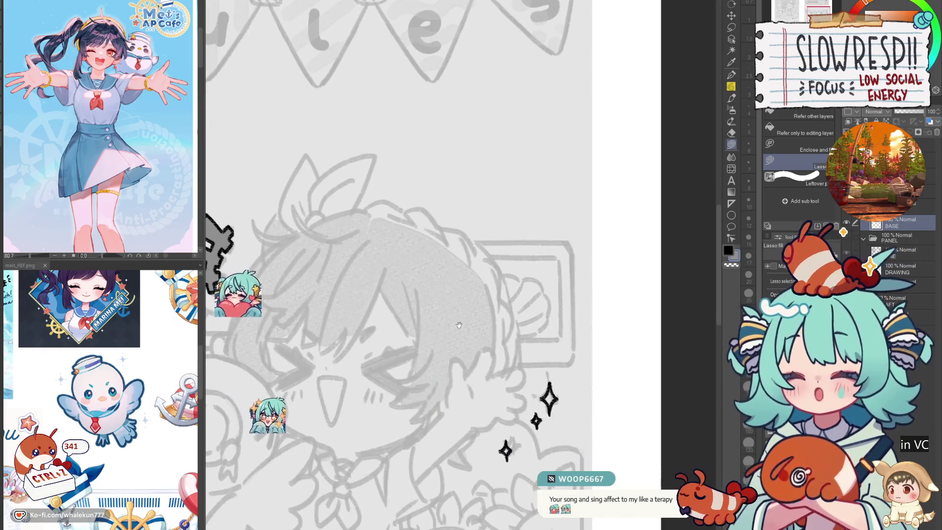
scroll(453, 362, up, 5)
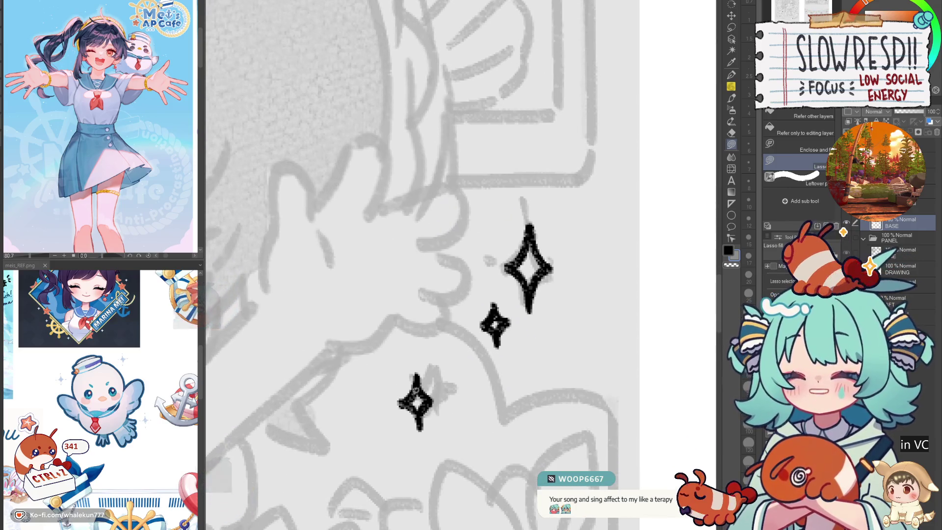
drag(498, 339, 476, 391)
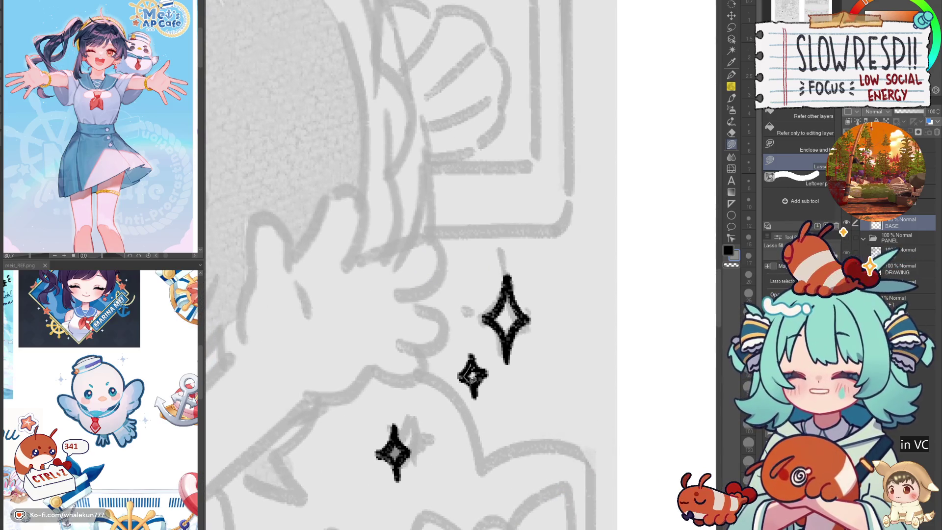
- Fill the large sparkle with flat grey, then bring the mail panel into view
mouse_move(493, 350)
mouse_down()
mouse_move(460, 428)
mouse_move(456, 392)
mouse_move(470, 417)
mouse_move(492, 390)
mouse_move(475, 358)
mouse_up()
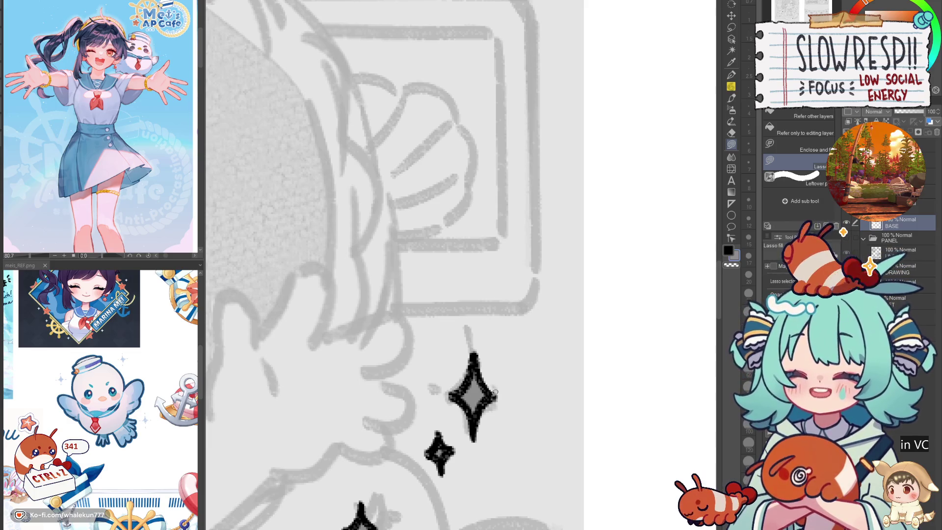
scroll(488, 399, down, 5)
drag(388, 404, 585, 331)
scroll(584, 330, down, 5)
mouse_move(595, 176)
mouse_down()
mouse_move(469, 333)
mouse_move(460, 465)
mouse_up()
scroll(469, 332, up, 5)
scroll(436, 387, up, 2)
drag(583, 460, 480, 336)
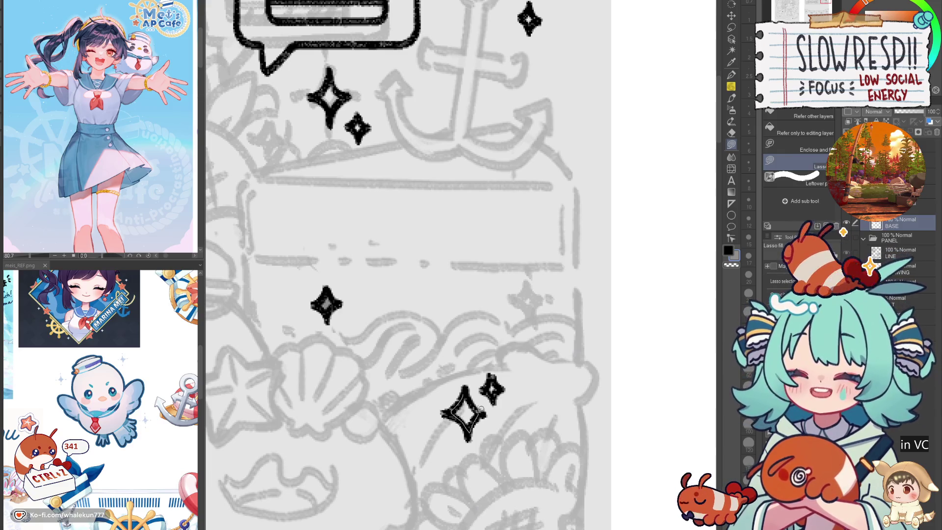
- Fill the large and small sparkles near the mail bubble with grey
drag(341, 114, 423, 333)
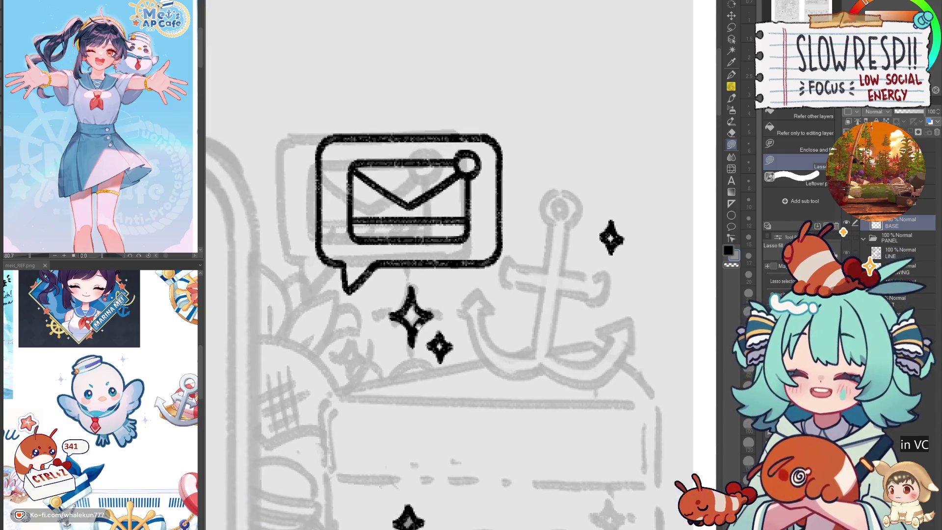
mouse_move(412, 293)
mouse_down()
mouse_move(401, 318)
mouse_move(423, 320)
mouse_move(415, 294)
mouse_up()
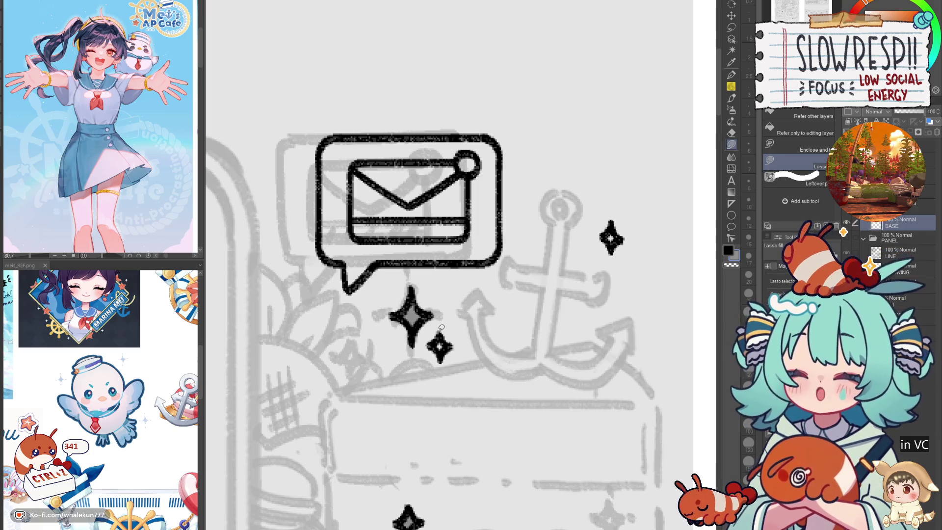
drag(440, 346, 438, 343)
drag(438, 344, 344, 454)
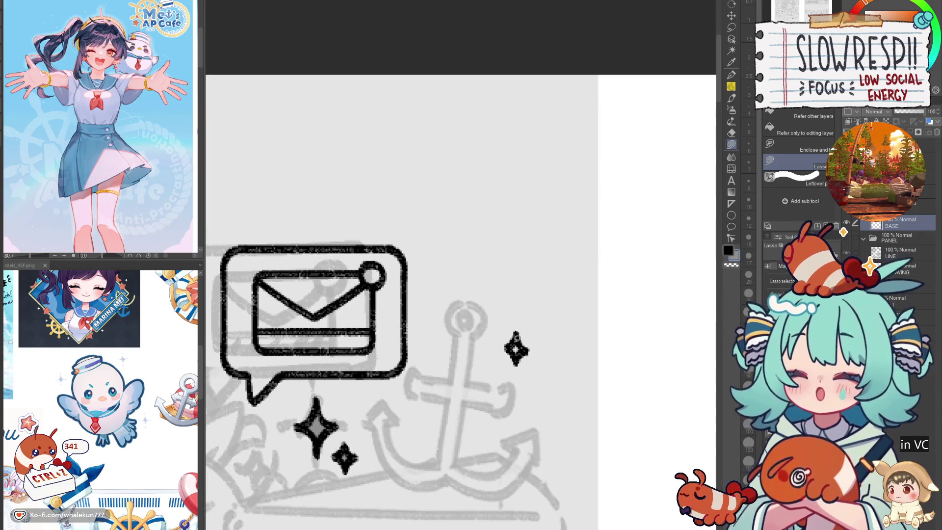
drag(314, 357, 457, 418)
- Fill the mail bubble's top, tail, left interior and envelope gaps with grey
mouse_move(385, 307)
mouse_down()
mouse_move(376, 362)
mouse_move(543, 339)
mouse_move(539, 305)
mouse_move(546, 333)
mouse_move(524, 354)
mouse_move(533, 427)
mouse_move(550, 419)
mouse_move(449, 390)
mouse_move(446, 414)
mouse_up()
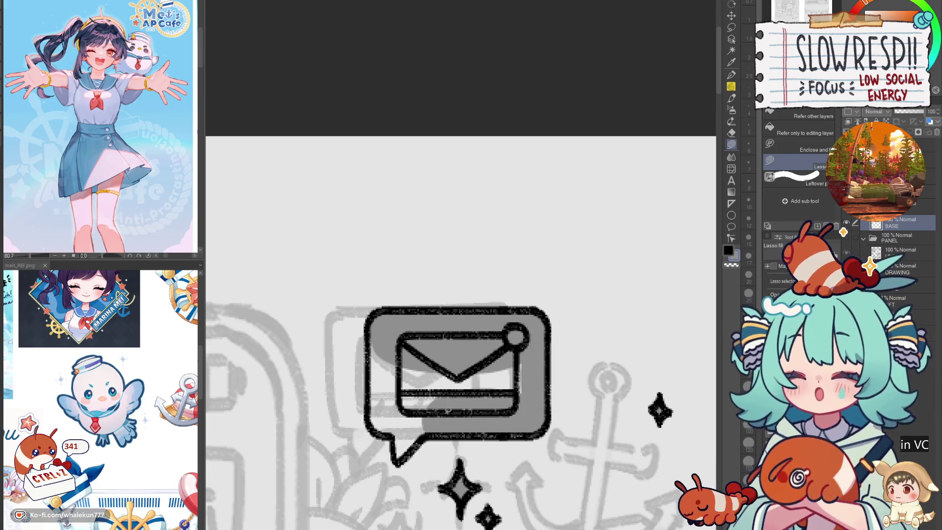
mouse_move(398, 436)
mouse_down()
mouse_move(400, 462)
mouse_move(415, 372)
mouse_up()
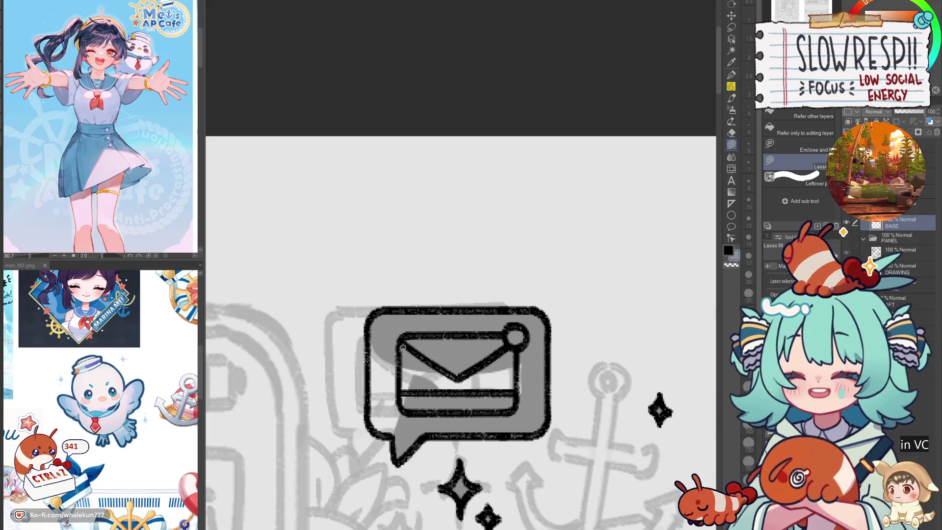
mouse_move(373, 325)
mouse_down()
mouse_move(423, 391)
mouse_move(388, 431)
mouse_move(376, 382)
mouse_up()
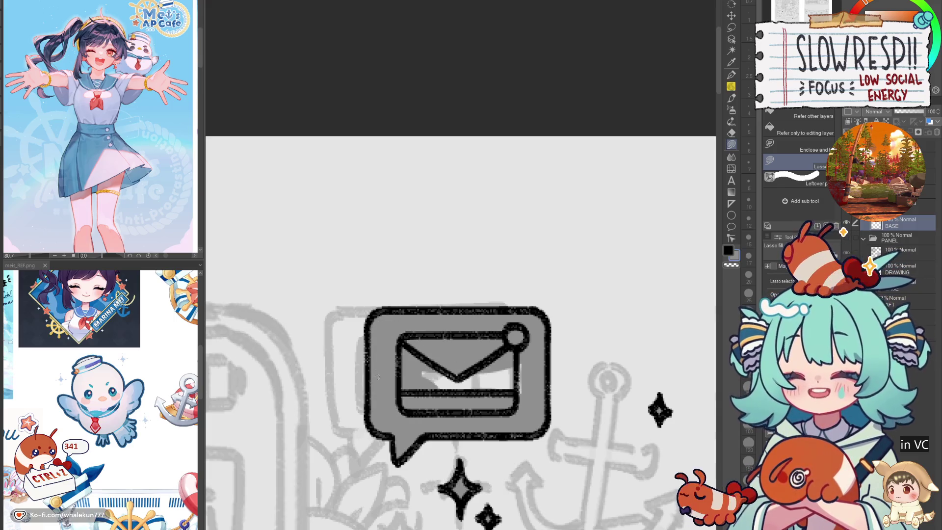
mouse_move(375, 314)
mouse_down()
mouse_move(377, 377)
mouse_move(417, 409)
mouse_move(515, 328)
mouse_move(541, 352)
mouse_up()
scroll(540, 352, down, 5)
scroll(562, 392, up, 2)
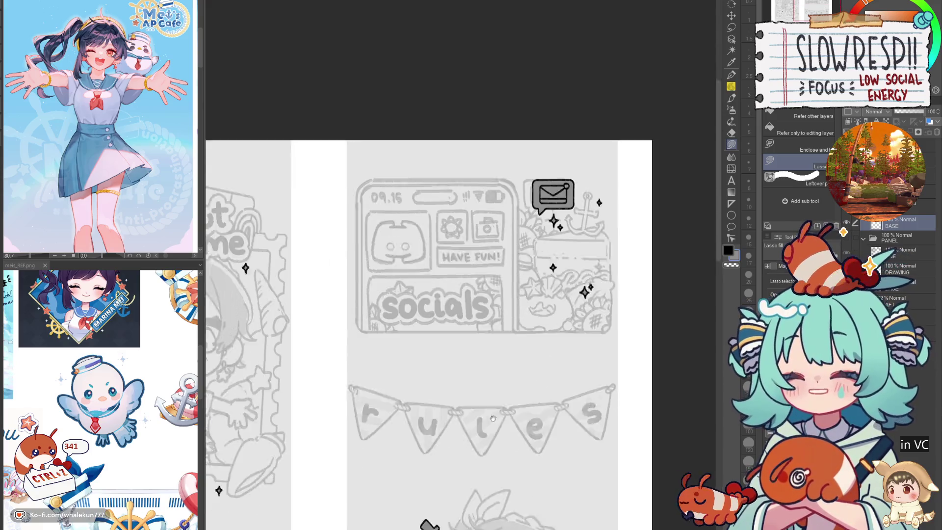
- Pan across the page to view the about me through FAQ panels
scroll(559, 424, down, 2)
mouse_move(555, 442)
mouse_down()
mouse_move(549, 324)
mouse_move(540, 327)
mouse_move(536, 467)
mouse_up()
scroll(547, 414, up, 2)
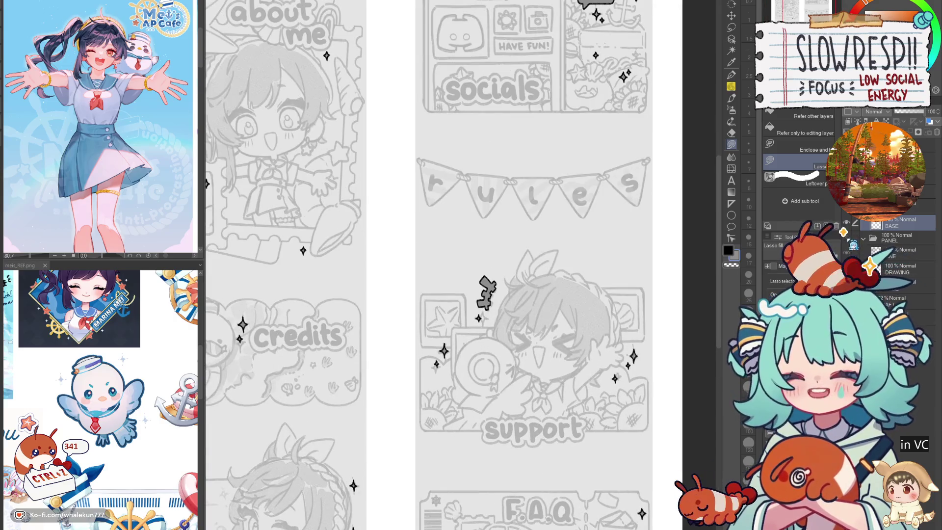
drag(507, 364, 596, 493)
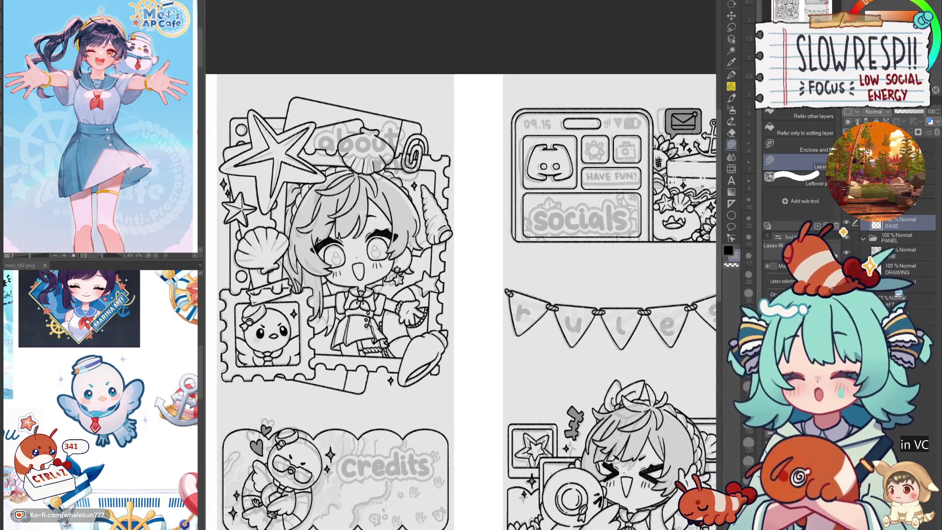
- Switch to the pen and zoom in on the 'about me' stamp, undoing a test stroke
key(p)
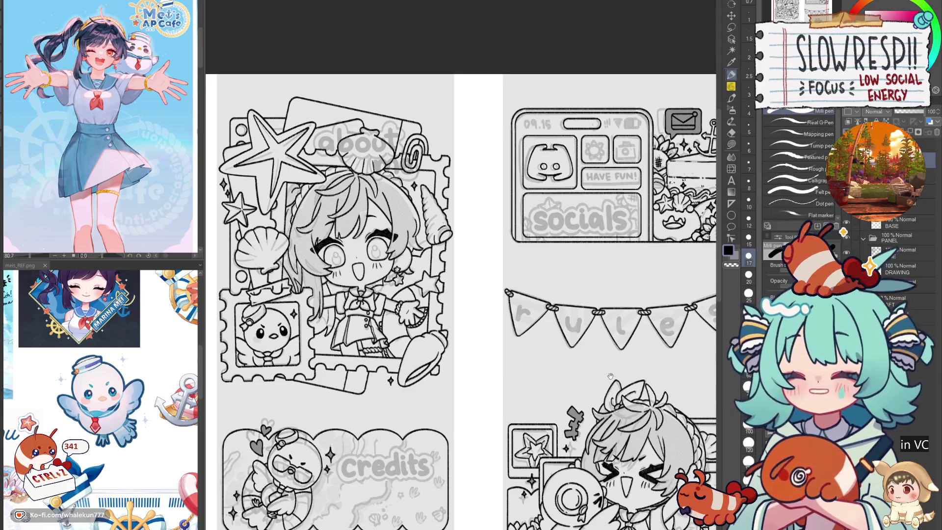
drag(577, 377, 463, 470)
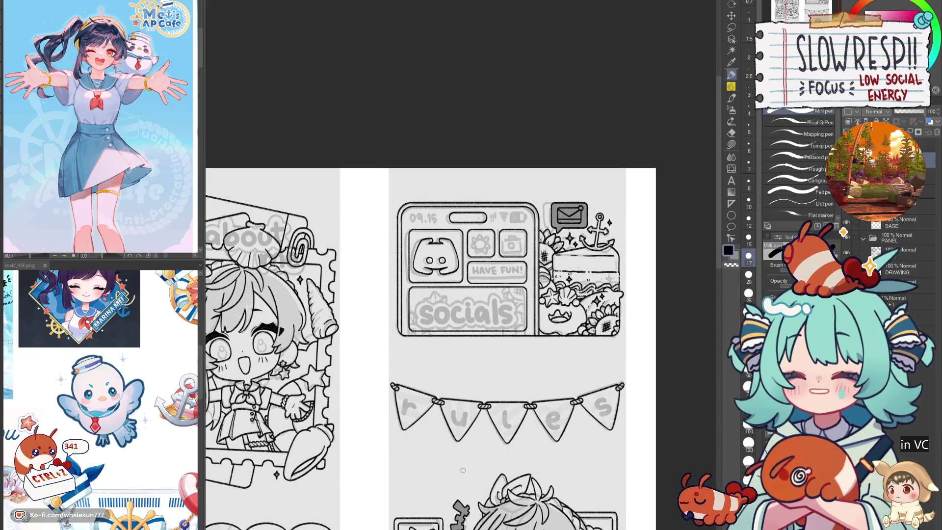
scroll(439, 393, up, 5)
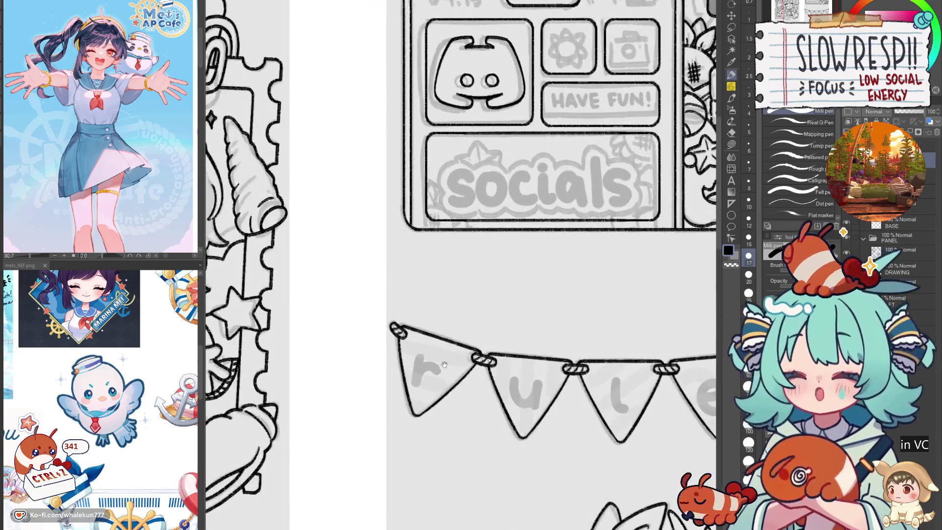
scroll(438, 393, down, 5)
drag(487, 394, 538, 520)
scroll(416, 281, up, 5)
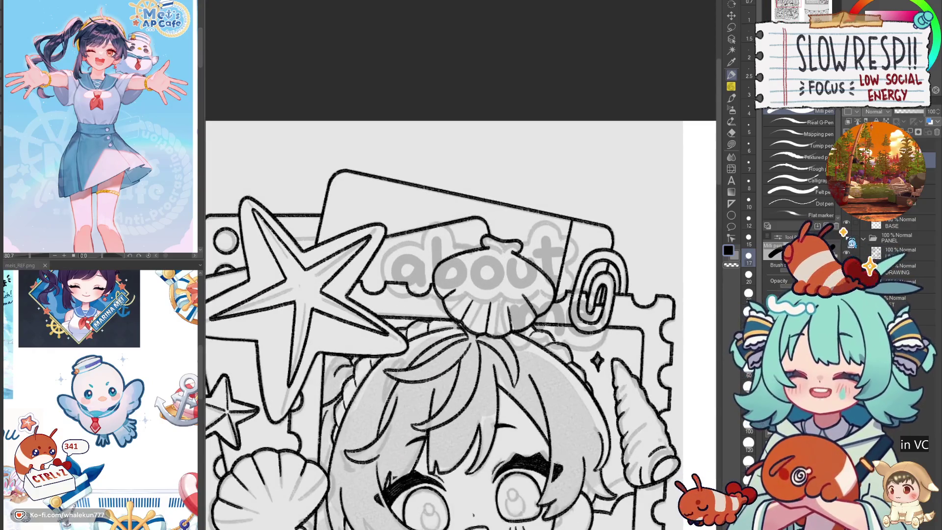
scroll(451, 241, up, 2)
mouse_move(411, 272)
mouse_down()
mouse_move(395, 259)
mouse_move(407, 295)
mouse_move(416, 270)
mouse_up()
key(ctrl+z)
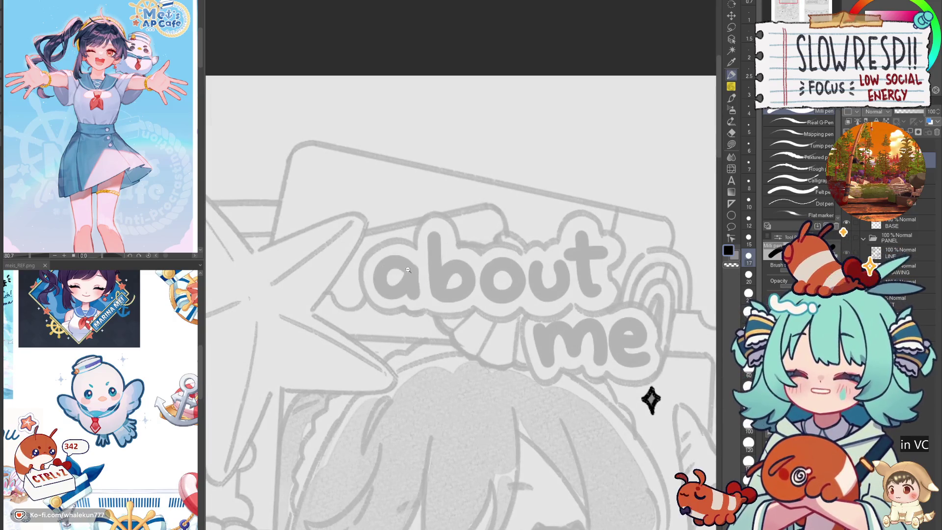
- Set the pen brush size to 17 after trying size 15
scroll(409, 270, up, 2)
click(749, 240)
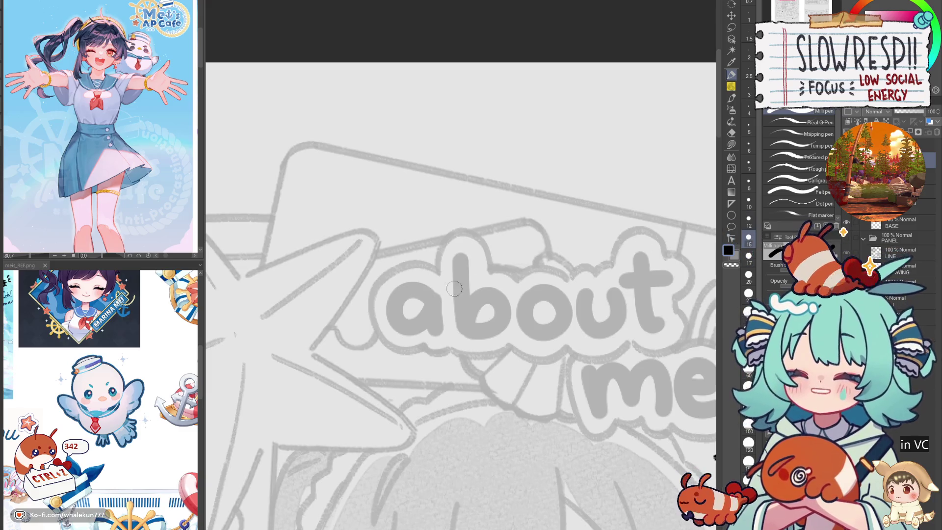
mouse_move(433, 301)
mouse_down()
mouse_move(393, 308)
mouse_move(432, 333)
mouse_up()
key(ctrl+z)
click(749, 256)
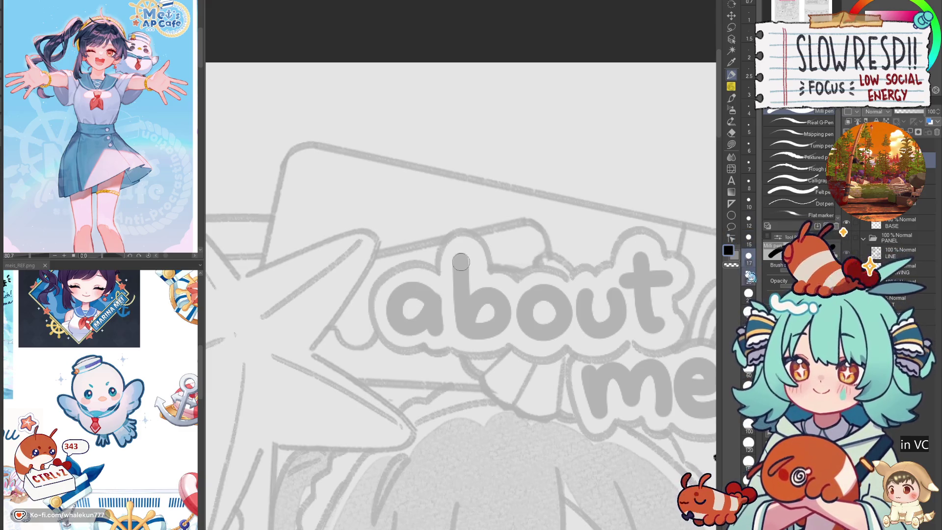
- Ink the letters 'a' and 'b' in solid black, redrawing the uneven b
mouse_move(438, 291)
mouse_down()
mouse_move(400, 319)
mouse_move(431, 311)
mouse_move(439, 333)
mouse_up()
mouse_move(460, 256)
mouse_down()
mouse_move(463, 336)
mouse_move(510, 301)
mouse_move(474, 322)
mouse_up()
key(ctrl+z)
mouse_move(461, 253)
mouse_down()
mouse_move(464, 327)
mouse_move(495, 287)
mouse_move(473, 320)
mouse_up()
mouse_move(547, 287)
mouse_down()
mouse_move(523, 314)
mouse_move(560, 294)
mouse_move(542, 339)
mouse_move(564, 294)
mouse_up()
key(ctrl+z)
key(ctrl+z)
key(ctrl+z)
key(ctrl+z)
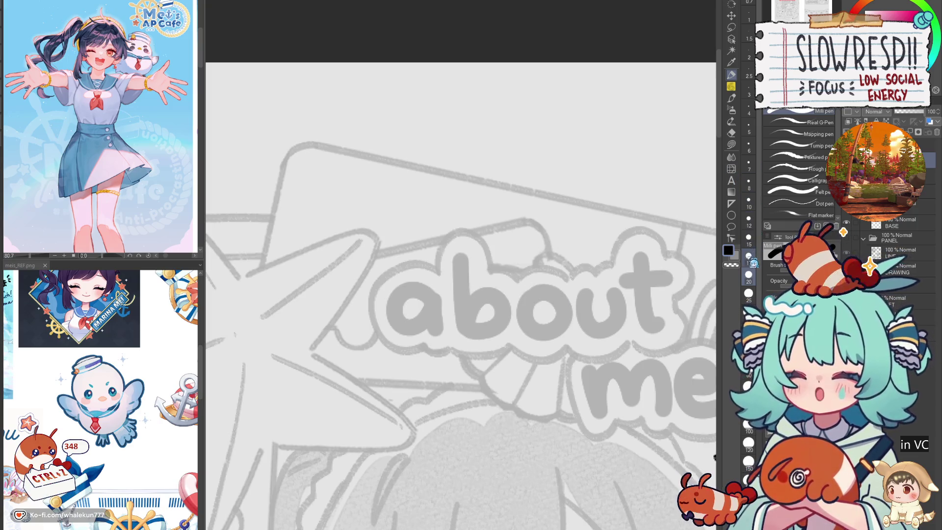
- Ink 'a', 'b', 'o', 'u' and 't' with crossbar, completing the word 'about'
mouse_move(423, 297)
mouse_down()
mouse_move(469, 314)
mouse_move(430, 336)
mouse_move(477, 312)
mouse_move(481, 336)
mouse_up()
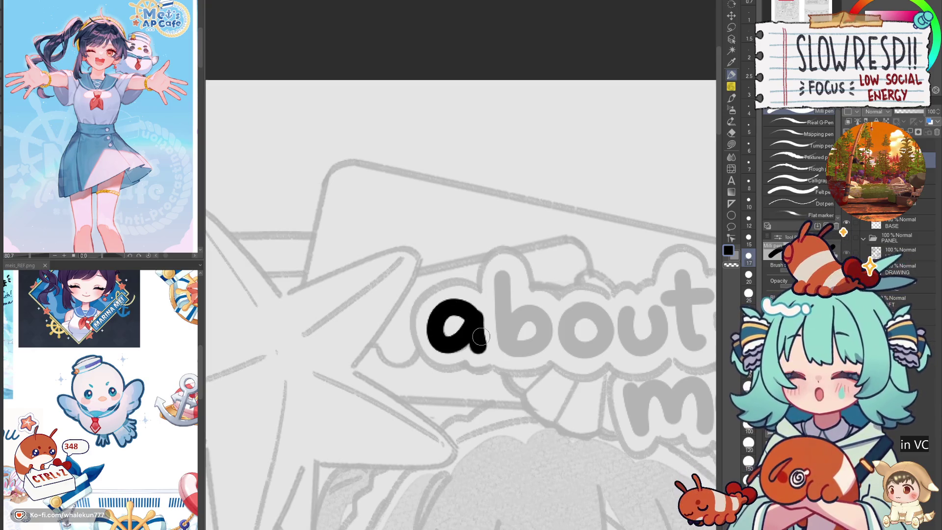
mouse_move(501, 279)
mouse_down()
mouse_move(506, 352)
mouse_move(530, 314)
mouse_move(519, 350)
mouse_move(505, 329)
mouse_move(526, 316)
mouse_move(519, 349)
mouse_move(471, 351)
mouse_up()
key(ctrl+z)
key(ctrl+z)
mouse_move(542, 308)
mouse_down()
mouse_move(513, 319)
mouse_move(554, 328)
mouse_move(513, 319)
mouse_move(554, 327)
mouse_move(550, 345)
mouse_move(540, 311)
mouse_move(585, 347)
mouse_move(616, 349)
mouse_up()
key(ctrl+z)
key(ctrl+z)
key(ctrl+z)
mouse_move(577, 309)
mouse_down()
mouse_move(590, 349)
mouse_move(612, 305)
mouse_move(568, 321)
mouse_up()
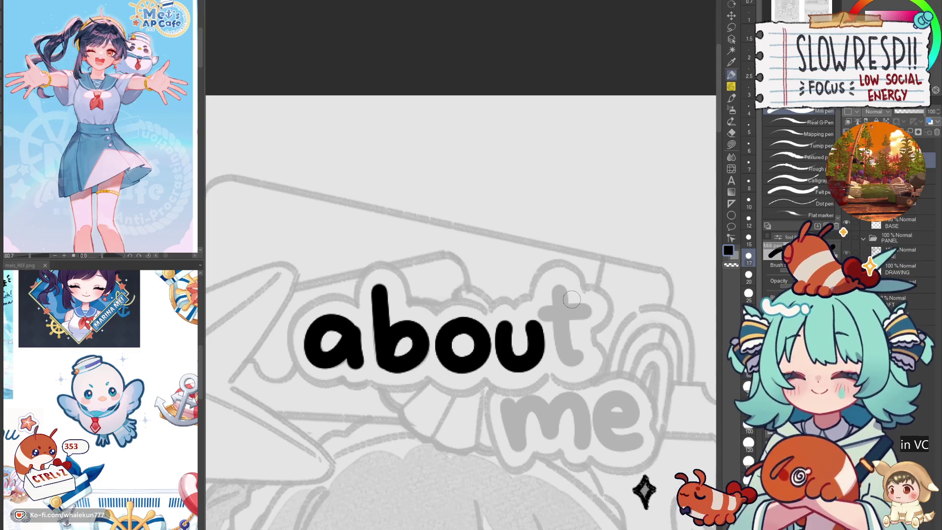
mouse_move(570, 312)
mouse_down()
mouse_move(583, 292)
mouse_move(578, 309)
mouse_move(596, 350)
mouse_up()
key(ctrl+z)
mouse_move(578, 260)
mouse_down()
mouse_move(582, 330)
mouse_move(597, 338)
mouse_up()
mouse_move(553, 293)
mouse_down()
mouse_move(597, 289)
mouse_move(555, 229)
mouse_up()
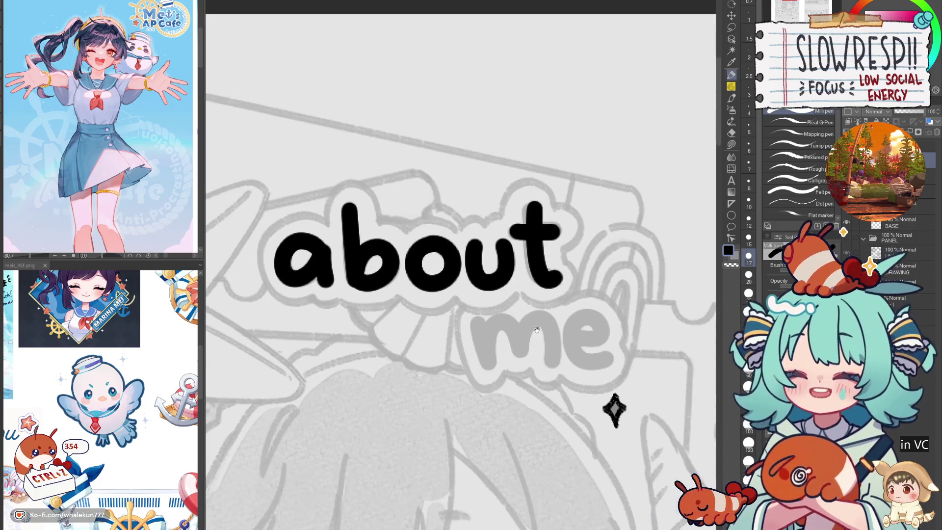
- Ink the letter 'm' of 'me', redrawing it several times over the guide
mouse_move(480, 327)
mouse_down()
mouse_move(482, 369)
mouse_move(515, 339)
mouse_move(523, 363)
mouse_move(483, 372)
mouse_move(544, 336)
mouse_move(549, 358)
mouse_up()
key(ctrl+z)
key(ctrl+z)
mouse_move(478, 328)
mouse_down()
mouse_move(484, 373)
mouse_move(520, 366)
mouse_move(543, 334)
mouse_move(550, 367)
mouse_move(481, 363)
mouse_move(507, 334)
mouse_move(521, 365)
mouse_move(485, 375)
mouse_move(532, 330)
mouse_move(547, 360)
mouse_up()
key(ctrl+z)
key(ctrl+z)
key(ctrl+z)
mouse_move(478, 328)
mouse_down()
mouse_move(484, 361)
mouse_move(508, 333)
mouse_move(529, 335)
mouse_move(544, 365)
mouse_move(491, 365)
mouse_move(521, 344)
mouse_move(545, 373)
mouse_move(484, 337)
mouse_move(525, 332)
mouse_move(550, 359)
mouse_move(598, 350)
mouse_move(561, 334)
mouse_move(589, 381)
mouse_move(601, 374)
mouse_up()
key(ctrl+z)
key(ctrl+z)
key(ctrl+z)
key(ctrl+z)
mouse_move(478, 328)
mouse_down()
mouse_move(486, 375)
mouse_move(512, 337)
mouse_move(543, 337)
mouse_move(550, 374)
mouse_up()
key(ctrl+z)
mouse_move(478, 330)
mouse_down()
mouse_move(486, 380)
mouse_move(520, 367)
mouse_move(550, 378)
mouse_move(573, 354)
mouse_move(606, 346)
mouse_move(593, 377)
mouse_move(571, 354)
mouse_move(596, 329)
mouse_move(597, 372)
mouse_up()
key(ctrl+z)
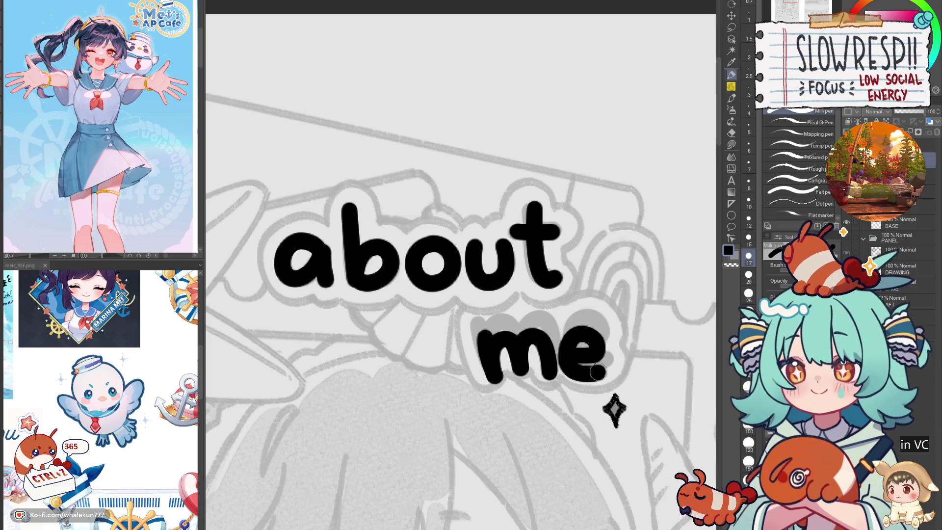
- Pan around to check the inked 'about me' title
drag(527, 358, 576, 374)
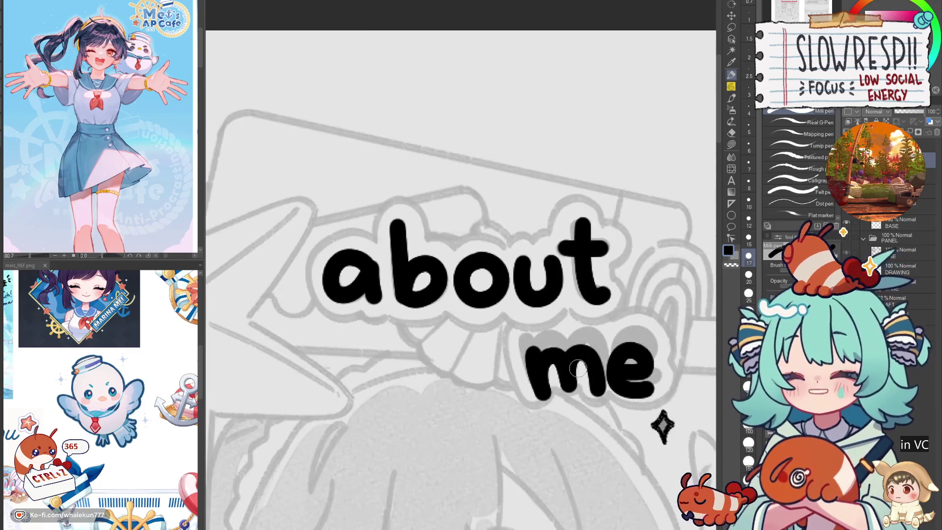
drag(550, 433, 601, 435)
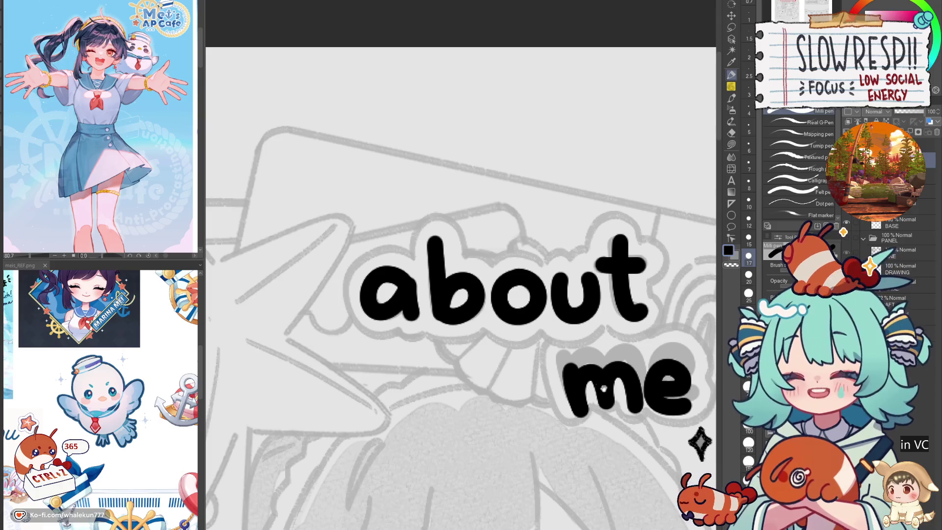
drag(604, 389, 637, 400)
key(p)
mouse_move(534, 394)
mouse_down()
mouse_move(333, 356)
mouse_move(544, 442)
mouse_up()
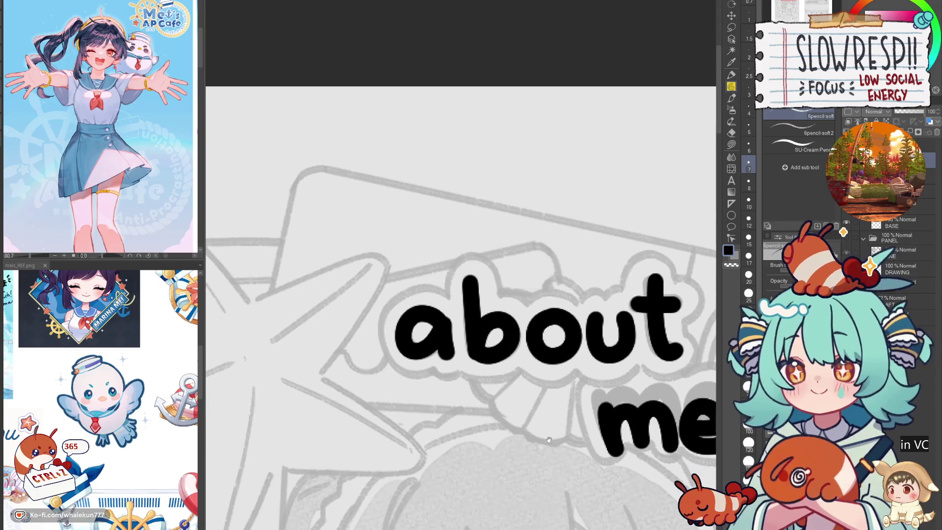
- Switch to the pencil and zoom in on the 'about me' panel
key(p)
scroll(425, 256, down, 3)
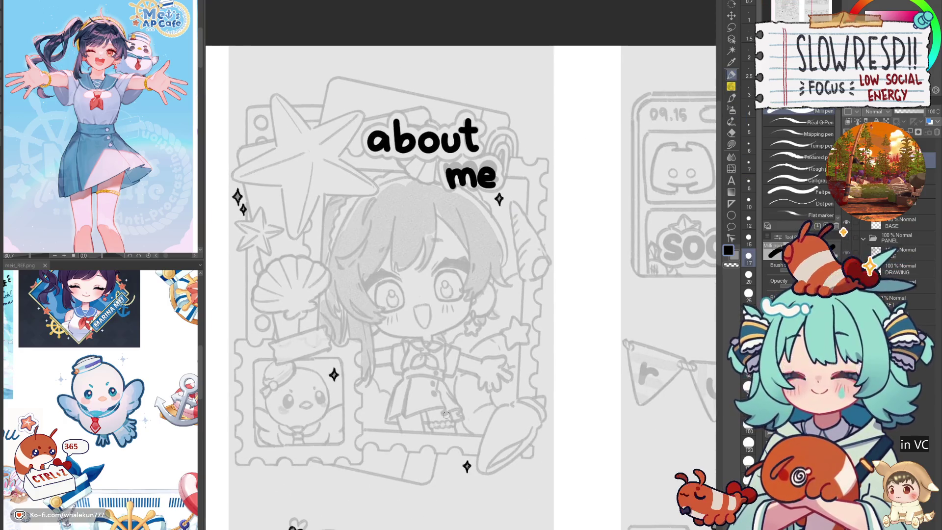
mouse_move(597, 203)
mouse_down()
mouse_move(622, 54)
mouse_move(621, 261)
mouse_up()
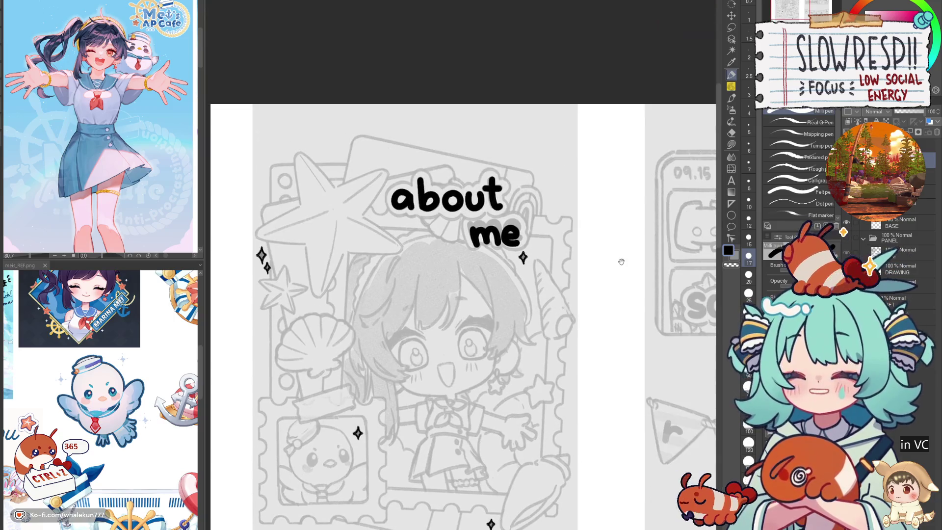
key(p)
scroll(700, 113, up, 3)
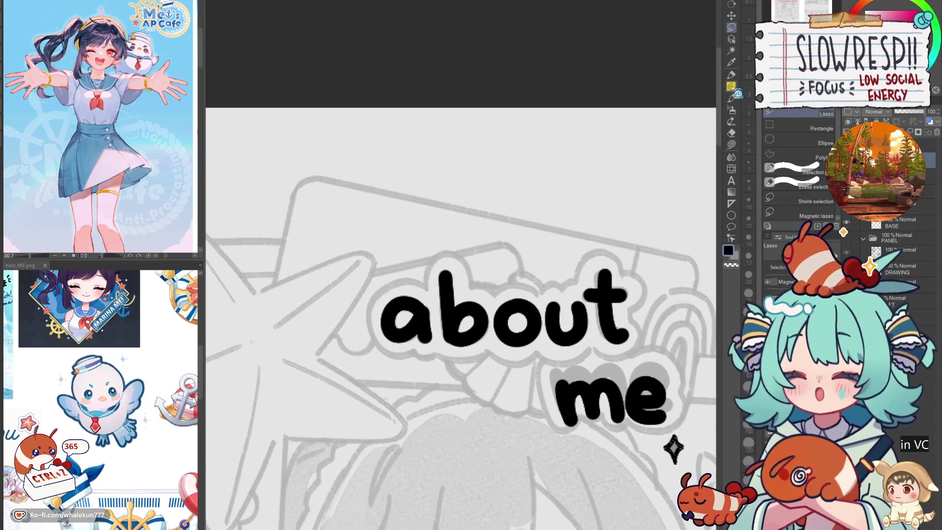
scroll(402, 304, up, 2)
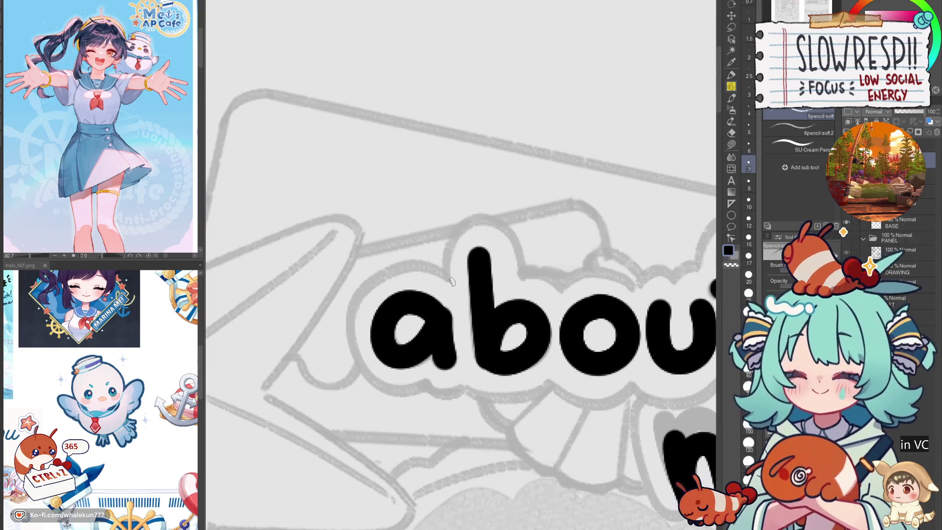
- Draw the outline arc around the letter 'a', redoing it until it fits
mouse_move(423, 269)
mouse_down()
mouse_move(363, 298)
mouse_move(354, 320)
mouse_up()
key(ctrl+z)
mouse_move(447, 279)
mouse_down()
mouse_move(417, 261)
mouse_move(348, 312)
mouse_move(372, 388)
mouse_up()
key(ctrl+z)
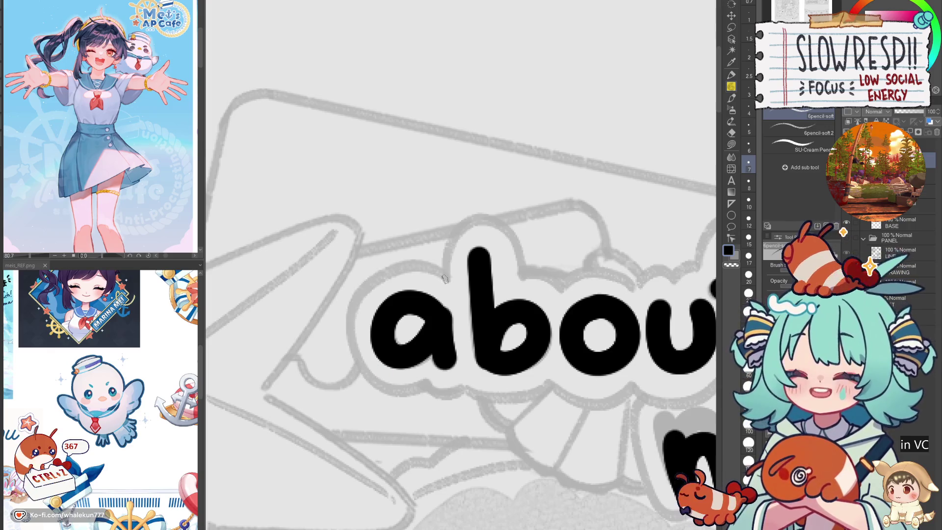
mouse_move(436, 273)
mouse_down()
mouse_move(361, 294)
mouse_move(369, 386)
mouse_move(427, 385)
mouse_up()
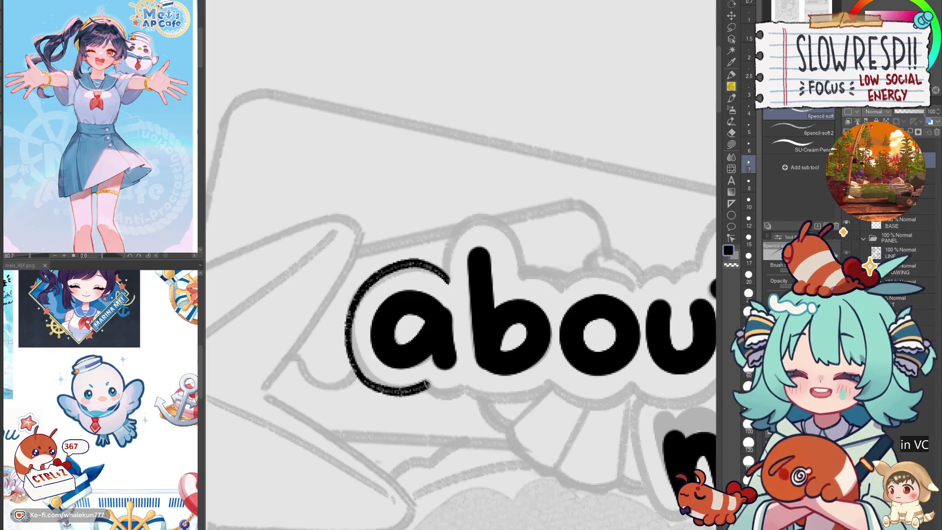
key(ctrl+z)
mouse_move(433, 270)
mouse_down()
mouse_move(355, 300)
mouse_move(363, 383)
mouse_up()
key(ctrl+z)
mouse_move(447, 280)
mouse_down()
mouse_move(391, 268)
mouse_move(350, 363)
mouse_move(423, 388)
mouse_move(466, 374)
mouse_up()
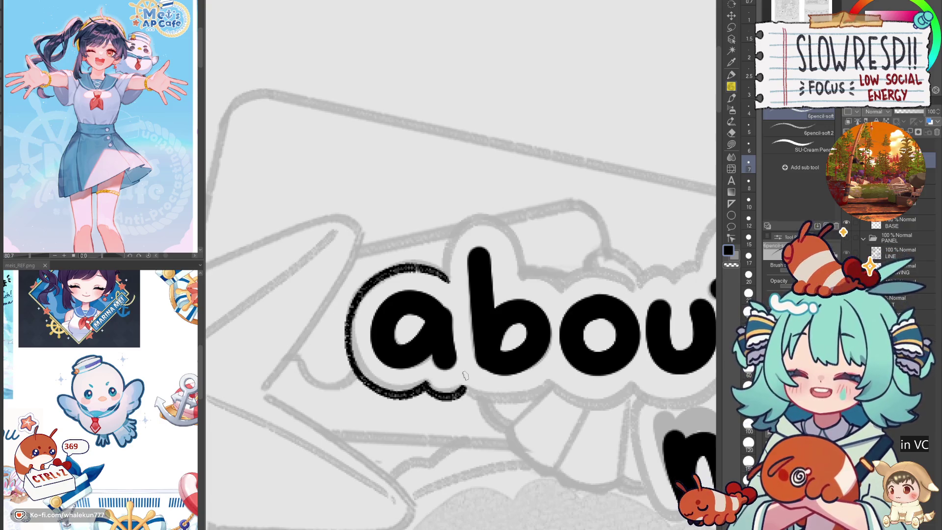
scroll(488, 314, up, 2)
- Outline over the top of the 'b' and beneath the 'a'
mouse_move(446, 303)
mouse_down()
mouse_move(487, 251)
mouse_move(513, 301)
mouse_up()
drag(567, 337, 484, 353)
mouse_move(434, 373)
mouse_down()
mouse_move(497, 380)
mouse_move(527, 365)
mouse_move(444, 376)
mouse_move(506, 381)
mouse_move(526, 366)
mouse_move(492, 376)
mouse_up()
key(ctrl+z)
key(ctrl+z)
key(ctrl+z)
mouse_move(412, 392)
mouse_down()
mouse_move(508, 382)
mouse_move(452, 403)
mouse_move(507, 385)
mouse_up()
key(ctrl+z)
drag(497, 278, 471, 295)
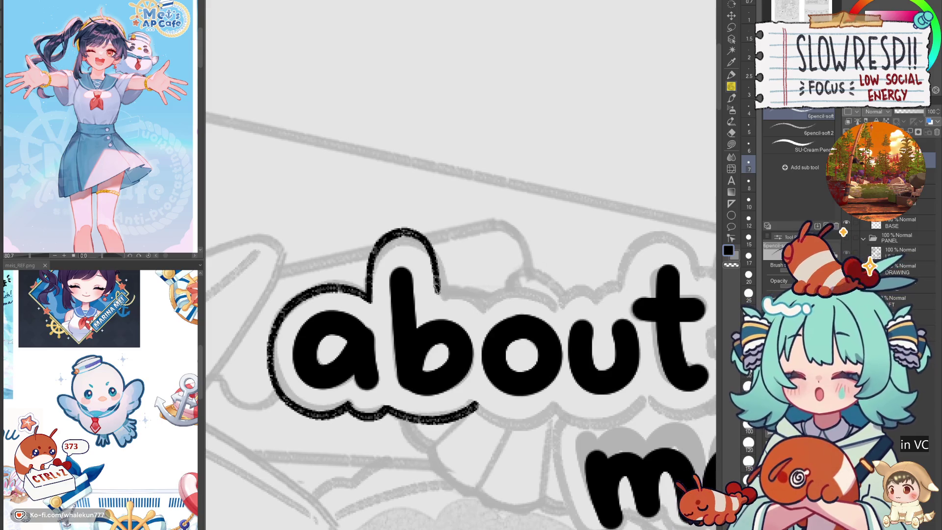
key(ctrl+z)
key(ctrl+z)
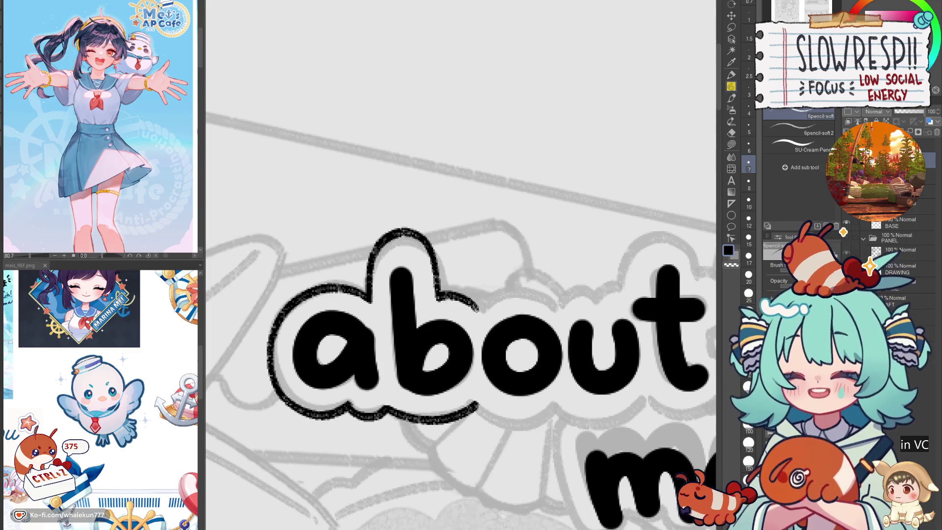
drag(477, 308, 456, 313)
key(ctrl+z)
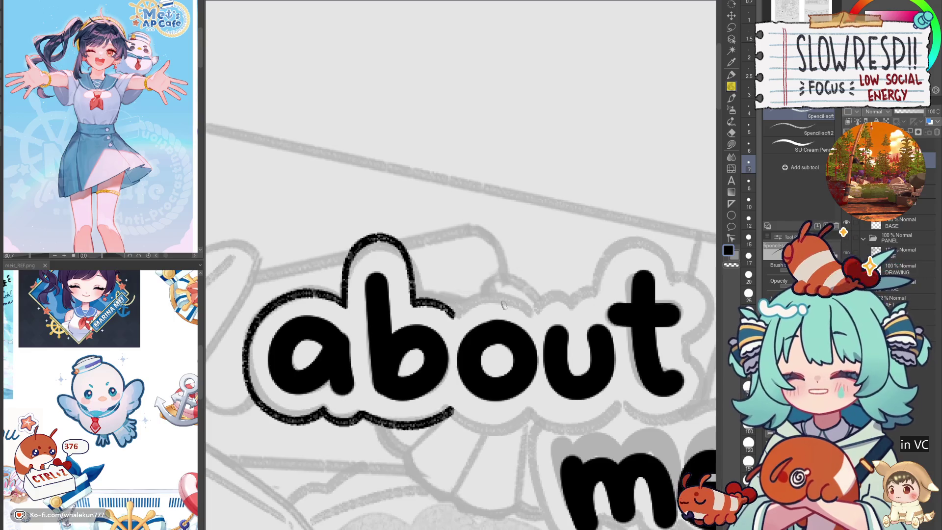
- Outline right of the 'b' and above the 'u' toward the 't'
mouse_move(454, 314)
mouse_down()
mouse_move(485, 294)
mouse_move(530, 307)
mouse_up()
key(ctrl+z)
mouse_move(450, 316)
mouse_down()
mouse_move(500, 296)
mouse_move(528, 304)
mouse_move(469, 302)
mouse_move(542, 309)
mouse_up()
key(ctrl+z)
drag(566, 299, 538, 297)
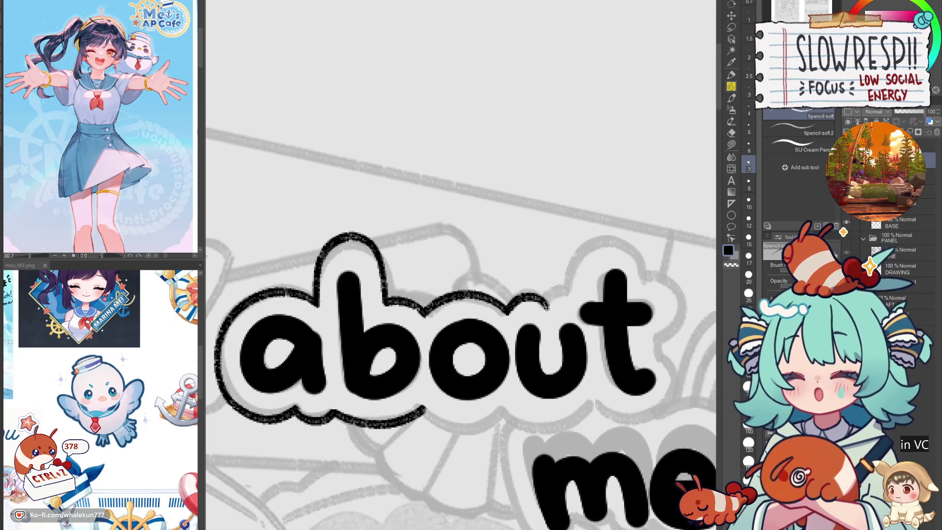
key(ctrl+z)
drag(507, 313, 574, 283)
key(ctrl+z)
drag(506, 313, 538, 296)
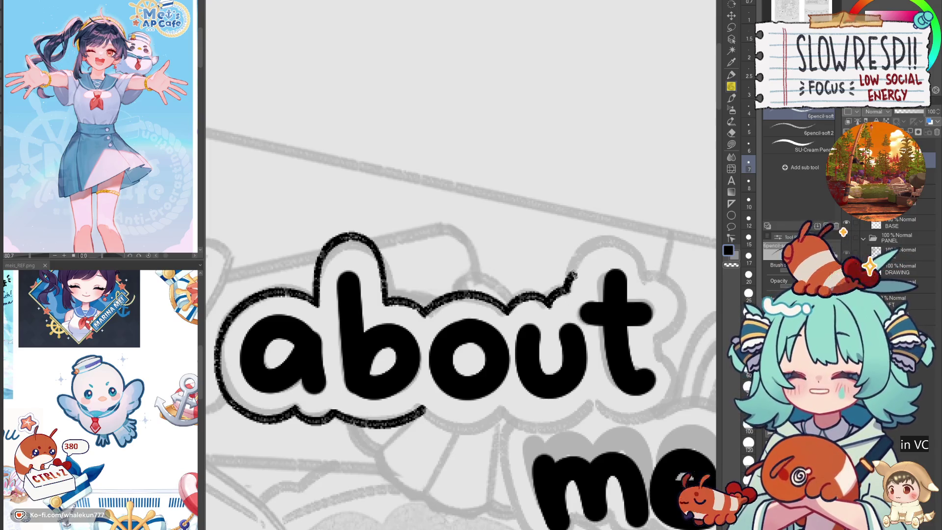
key(ctrl+z)
drag(506, 314, 525, 297)
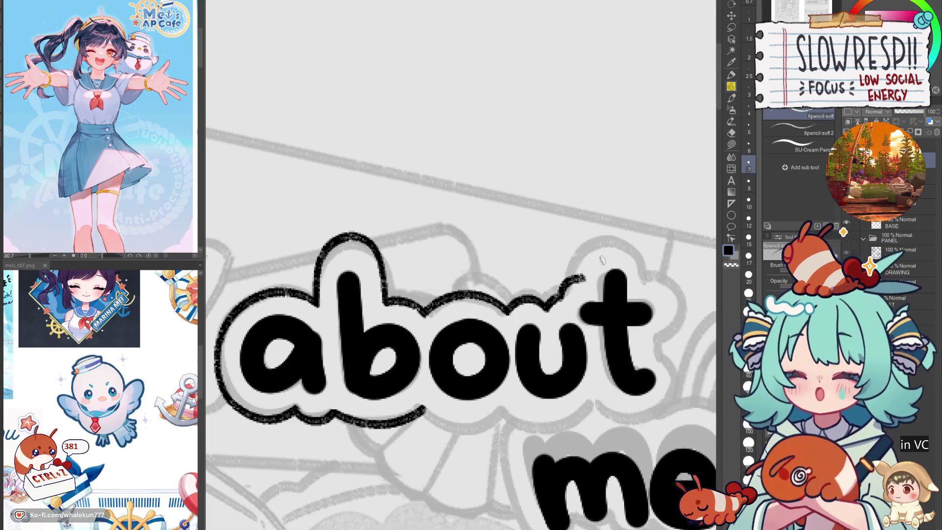
- Outline around the top of the 't' and extend the outline under 'about'
drag(607, 243, 585, 253)
key(ctrl+z)
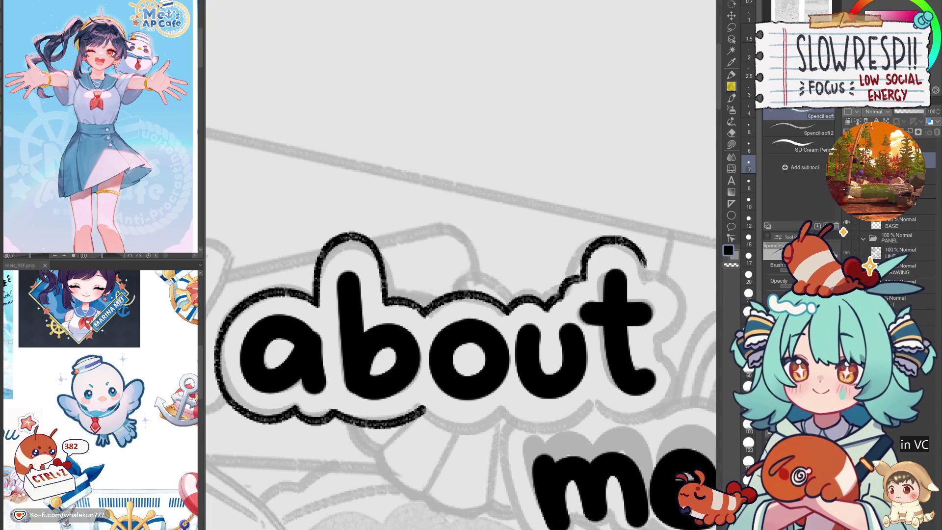
key(ctrl+z)
key(ctrl+z)
mouse_move(586, 282)
mouse_down()
mouse_move(588, 260)
mouse_move(627, 240)
mouse_move(628, 248)
mouse_up()
key(ctrl+z)
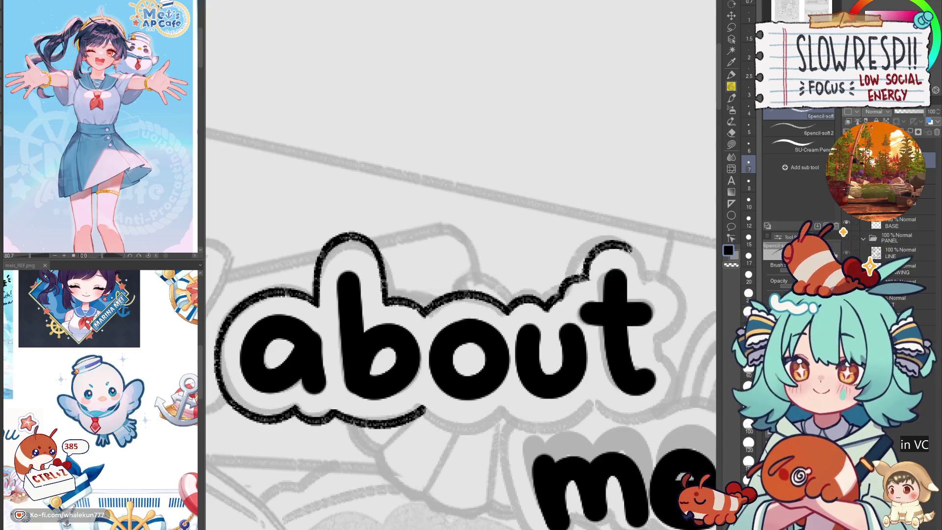
mouse_move(443, 409)
mouse_down()
mouse_move(455, 345)
mouse_move(459, 357)
mouse_move(508, 354)
mouse_move(612, 328)
mouse_up()
mouse_move(633, 327)
mouse_down()
mouse_move(542, 340)
mouse_move(536, 362)
mouse_move(587, 349)
mouse_up()
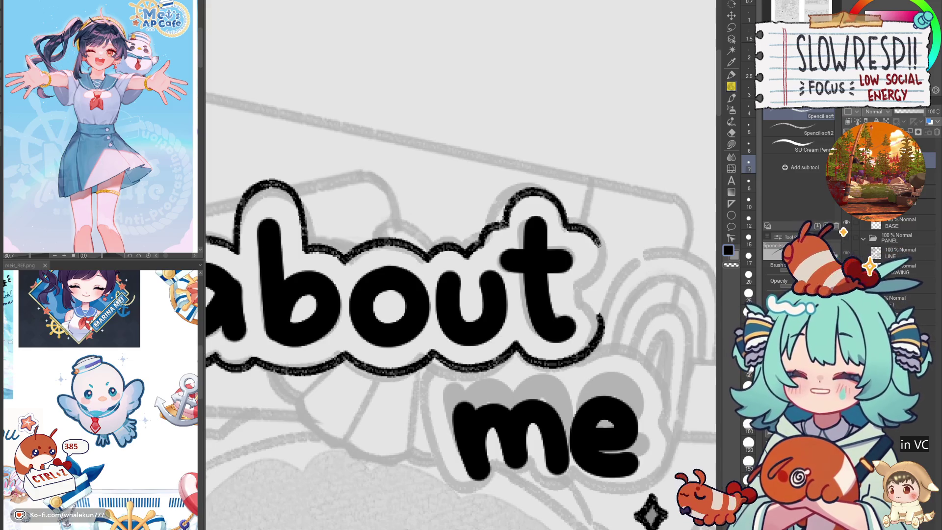
key(ctrl+z)
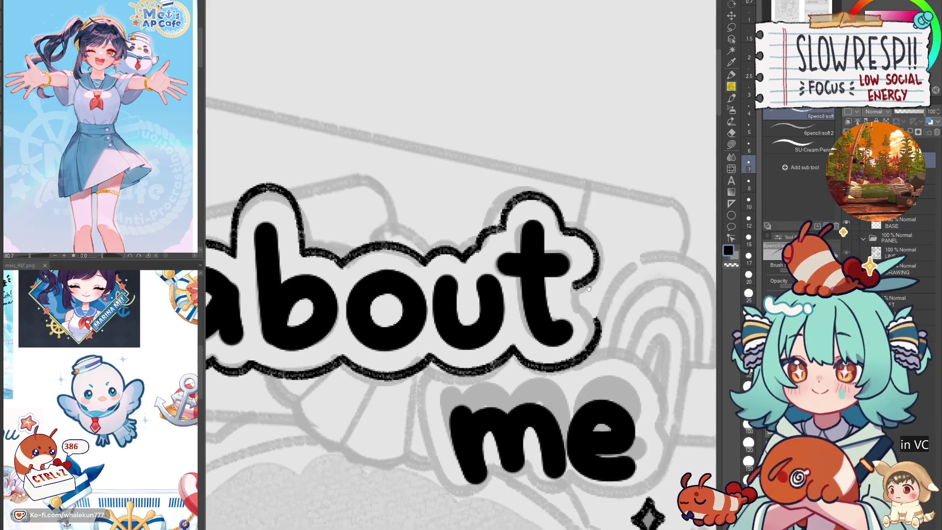
- Finish the outline on the right side of the 't', then recentre on the lettering
drag(587, 294, 584, 304)
key(ctrl+z)
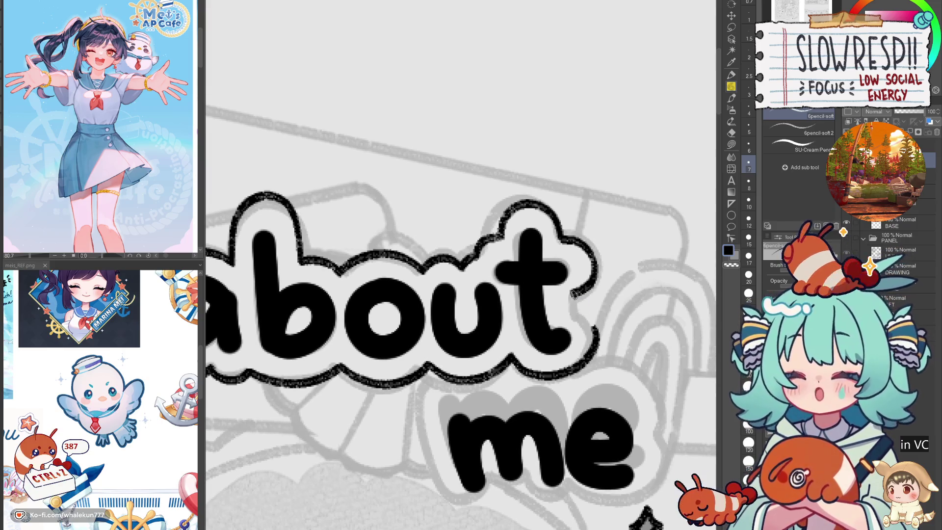
mouse_move(583, 315)
mouse_down()
mouse_move(581, 305)
mouse_move(575, 316)
mouse_move(604, 309)
mouse_move(601, 328)
mouse_up()
key(ctrl+z)
mouse_move(585, 294)
mouse_down()
mouse_move(601, 309)
mouse_move(623, 272)
mouse_up()
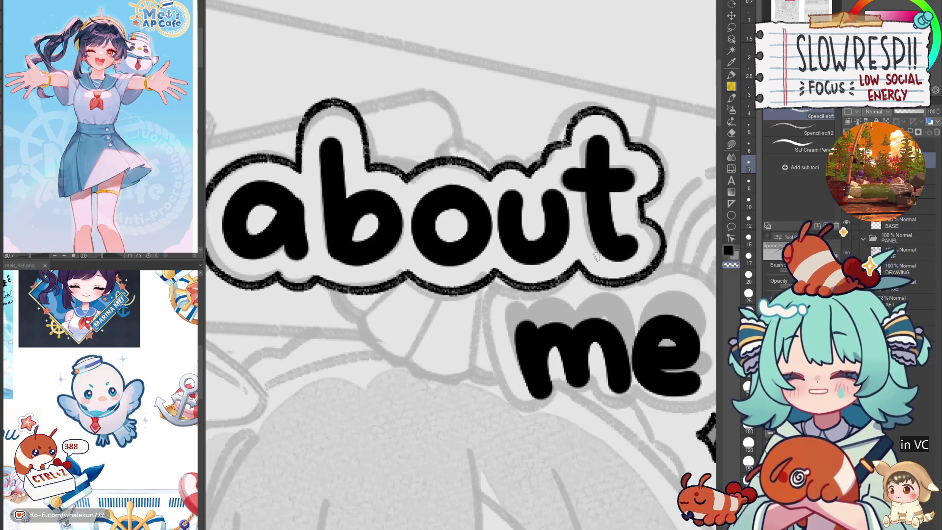
scroll(612, 354, down, 3)
mouse_move(571, 396)
mouse_down()
mouse_move(513, 389)
mouse_move(542, 357)
mouse_move(457, 318)
mouse_up()
scroll(511, 331, up, 3)
- Lasso the word 'me' and nudge it up slightly
key(m)
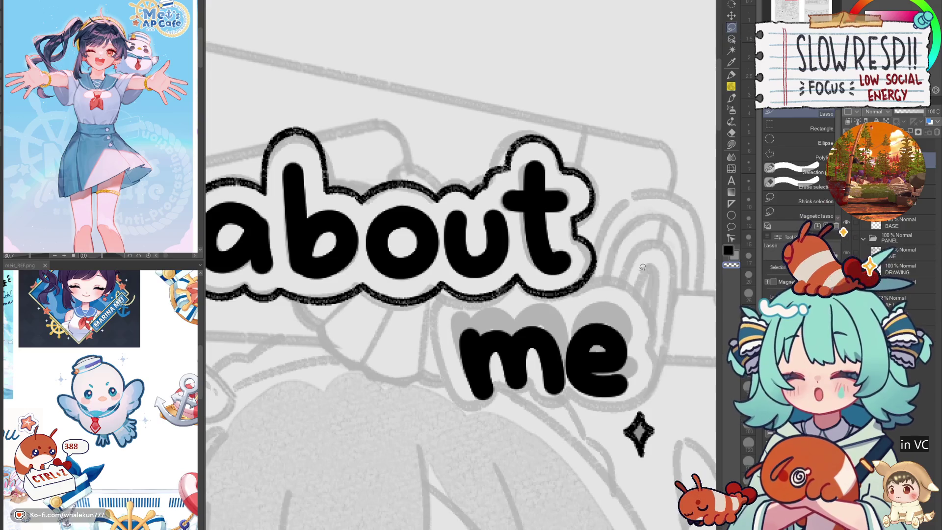
mouse_move(583, 432)
mouse_down()
mouse_move(555, 311)
mouse_move(589, 308)
mouse_up()
key(k)
drag(580, 379, 579, 368)
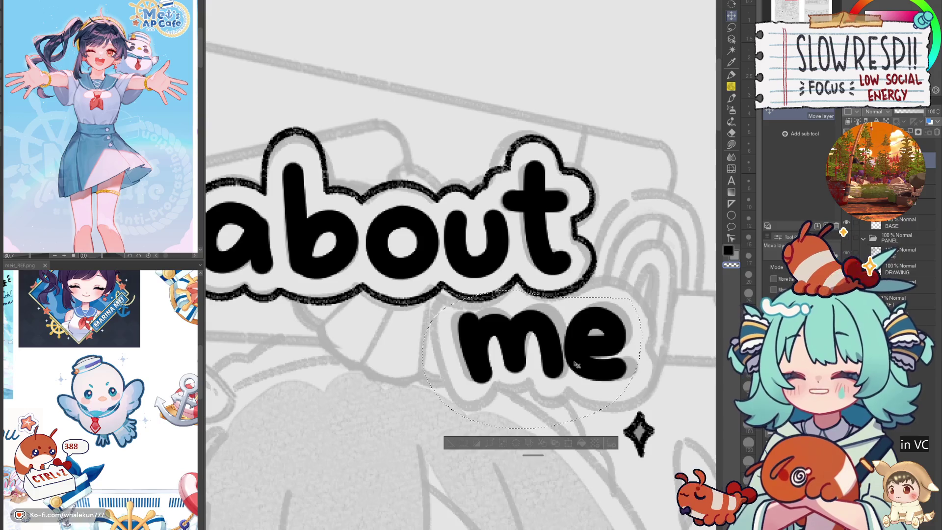
key(ctrl+d)
- Pencil a rough black outline down the left side and under 'me'
key(p)
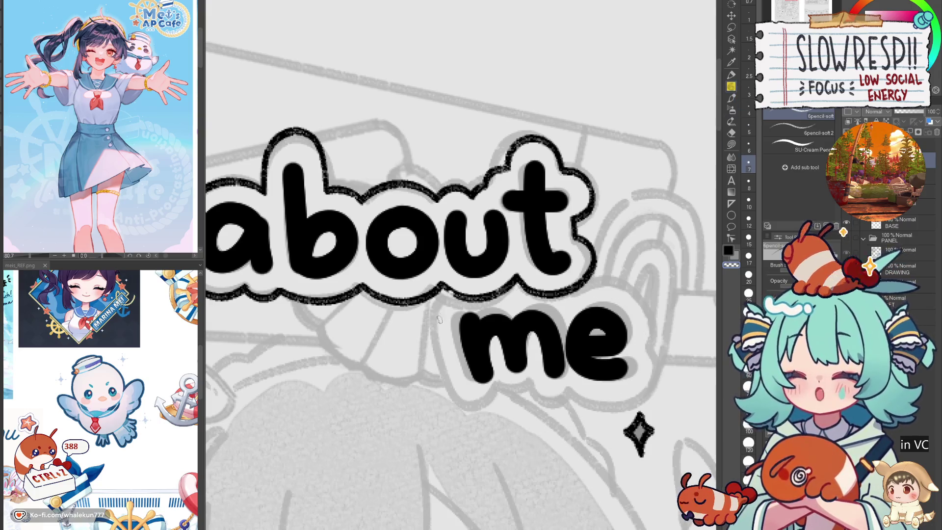
mouse_move(449, 292)
mouse_down()
mouse_move(434, 331)
mouse_move(448, 386)
mouse_up()
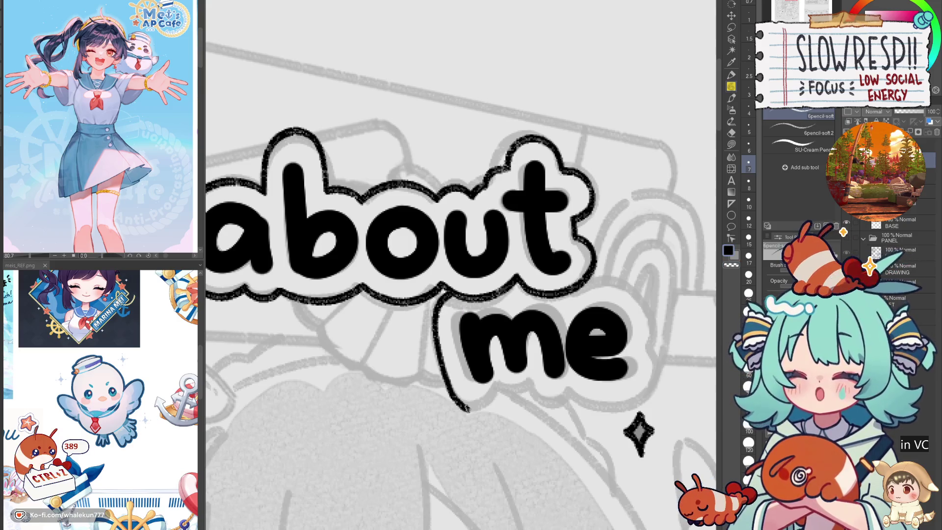
key(ctrl+z)
mouse_move(465, 408)
mouse_down()
mouse_move(498, 395)
mouse_move(503, 381)
mouse_move(475, 413)
mouse_move(533, 391)
mouse_up()
key(ctrl+z)
key(ctrl+z)
drag(533, 391, 484, 344)
drag(516, 353, 533, 328)
scroll(525, 314, up, 3)
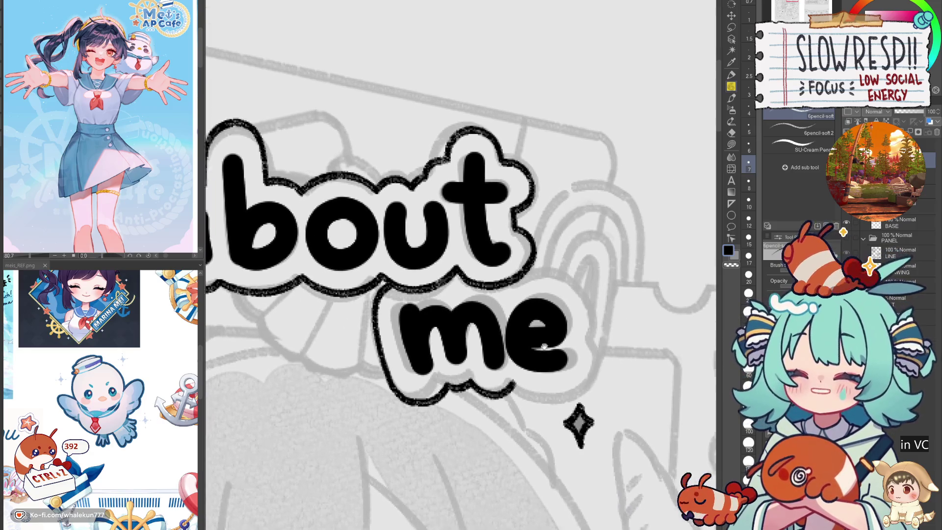
- Join the 'about' outline around the right side and underside of 'me'
drag(531, 289, 579, 315)
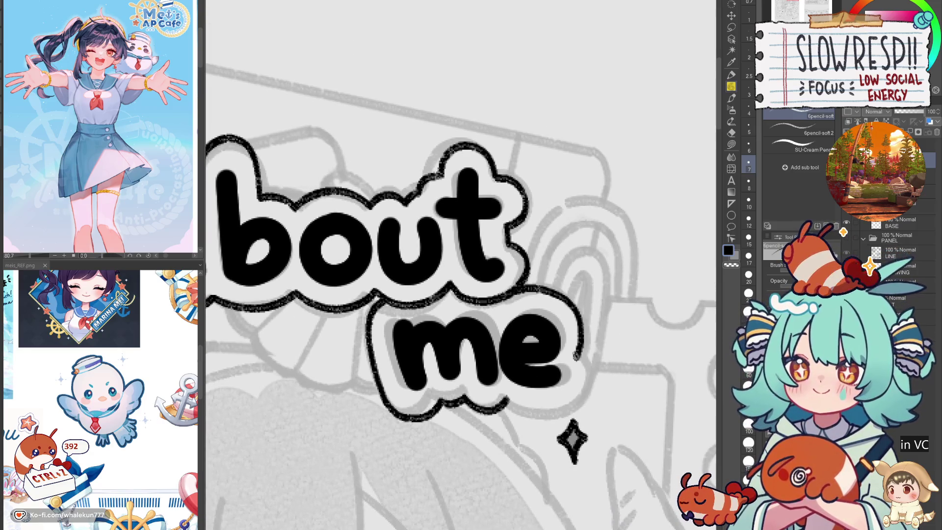
key(ctrl+z)
mouse_move(517, 284)
mouse_down()
mouse_move(556, 293)
mouse_move(581, 340)
mouse_up()
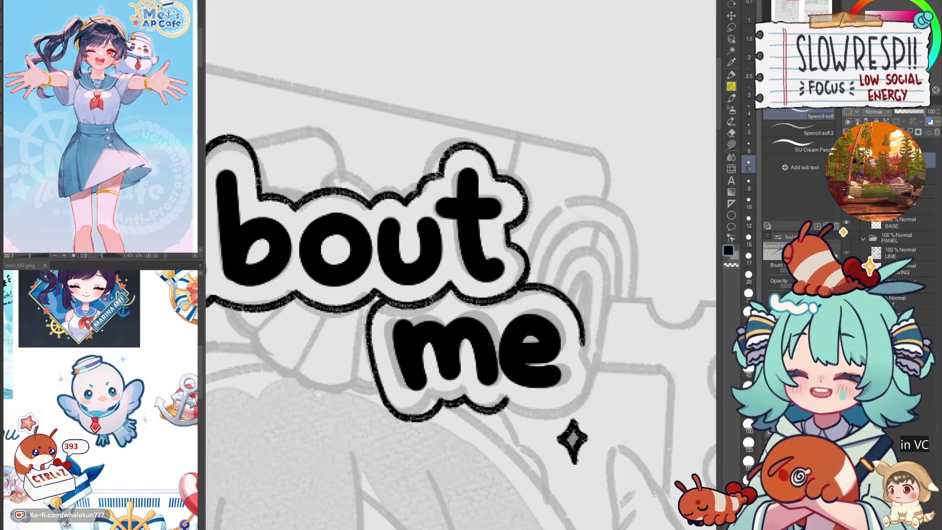
mouse_move(512, 403)
mouse_down()
mouse_move(569, 409)
mouse_move(587, 371)
mouse_up()
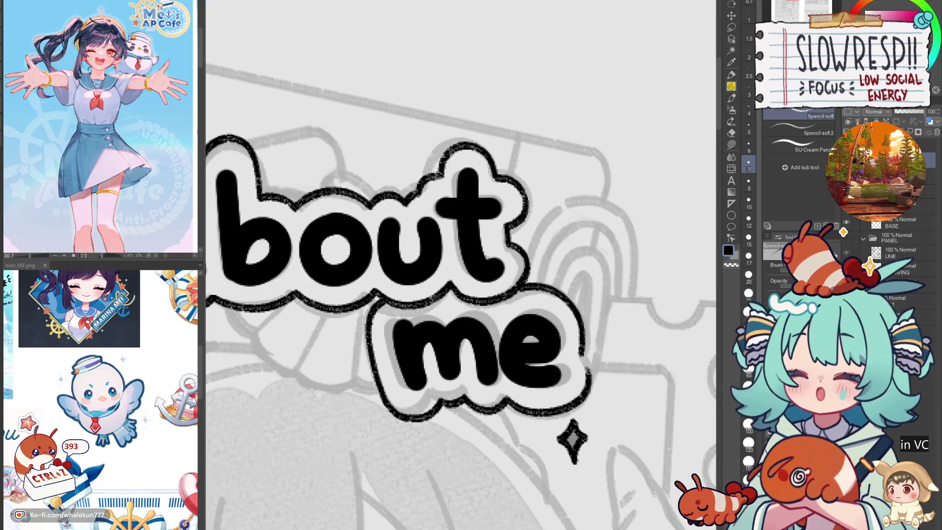
key(ctrl+z)
mouse_move(508, 400)
mouse_down()
mouse_move(546, 413)
mouse_move(584, 383)
mouse_up()
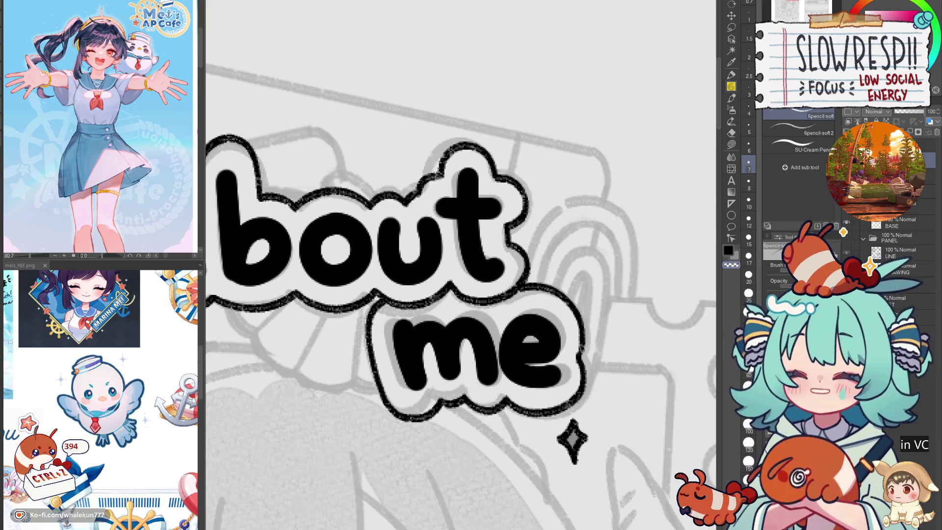
scroll(580, 353, down, 5)
mouse_move(580, 353)
mouse_down()
mouse_move(510, 192)
mouse_move(491, 84)
mouse_up()
key(p)
scroll(505, 321, up, 5)
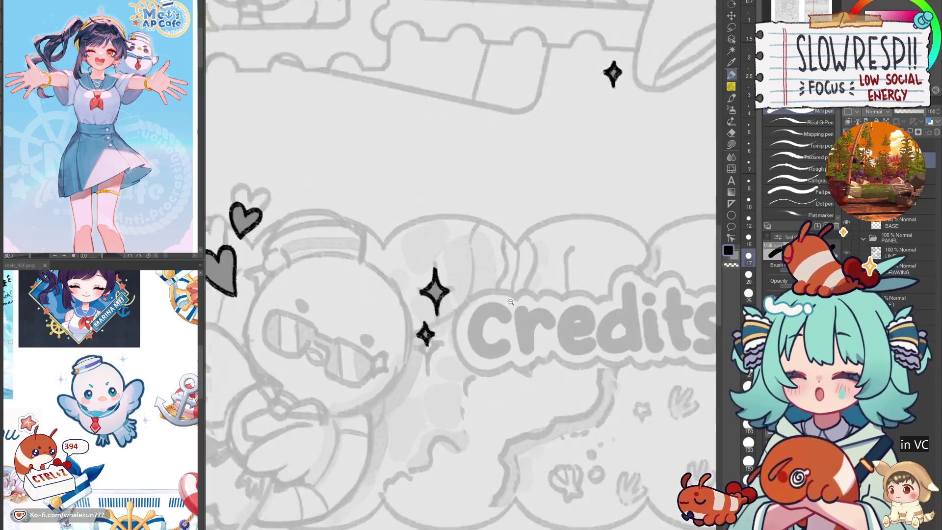
- Ink a thick black C and r of 'credits' over the sketch
scroll(505, 320, up, 1)
mouse_move(510, 323)
mouse_down()
mouse_move(461, 348)
mouse_move(515, 371)
mouse_up()
key(ctrl+z)
mouse_move(512, 327)
mouse_down()
mouse_move(466, 316)
mouse_move(496, 370)
mouse_move(520, 358)
mouse_up()
click(534, 319)
mouse_move(534, 319)
mouse_down()
mouse_move(536, 378)
mouse_move(571, 316)
mouse_move(584, 324)
mouse_up()
key(ctrl+z)
mouse_move(489, 314)
mouse_down()
mouse_move(488, 378)
mouse_move(523, 318)
mouse_move(532, 339)
mouse_move(554, 342)
mouse_move(584, 322)
mouse_move(540, 363)
mouse_move(581, 353)
mouse_move(557, 308)
mouse_move(544, 377)
mouse_move(584, 360)
mouse_move(586, 340)
mouse_move(539, 338)
mouse_move(586, 363)
mouse_up()
key(ctrl+z)
key(ctrl+z)
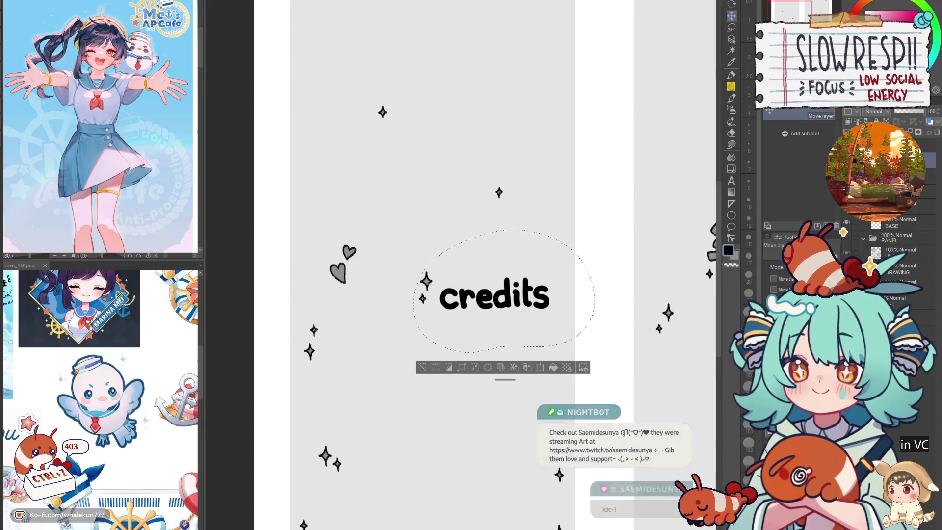
- Show the grey sketch layer beneath 'credits' and clear the selection
click(844, 234)
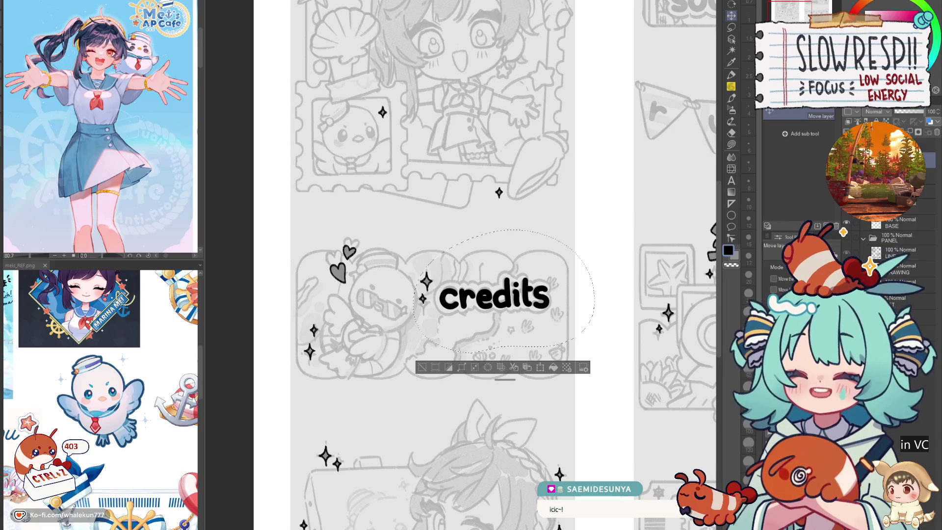
key(ctrl+d)
click(732, 97)
scroll(435, 303, up, 3)
- Pencil a bubbly outline arc around the left side of 'credits'
mouse_move(434, 244)
mouse_down()
mouse_move(398, 290)
mouse_move(413, 370)
mouse_move(436, 393)
mouse_up()
key(ctrl+z)
mouse_move(402, 278)
mouse_down()
mouse_move(407, 378)
mouse_move(497, 395)
mouse_up()
key(ctrl+z)
mouse_move(400, 295)
mouse_down()
mouse_move(434, 395)
mouse_move(505, 385)
mouse_up()
key(ctrl+z)
mouse_move(414, 259)
mouse_down()
mouse_move(393, 350)
mouse_move(461, 407)
mouse_move(514, 382)
mouse_up()
scroll(542, 325, down, 2)
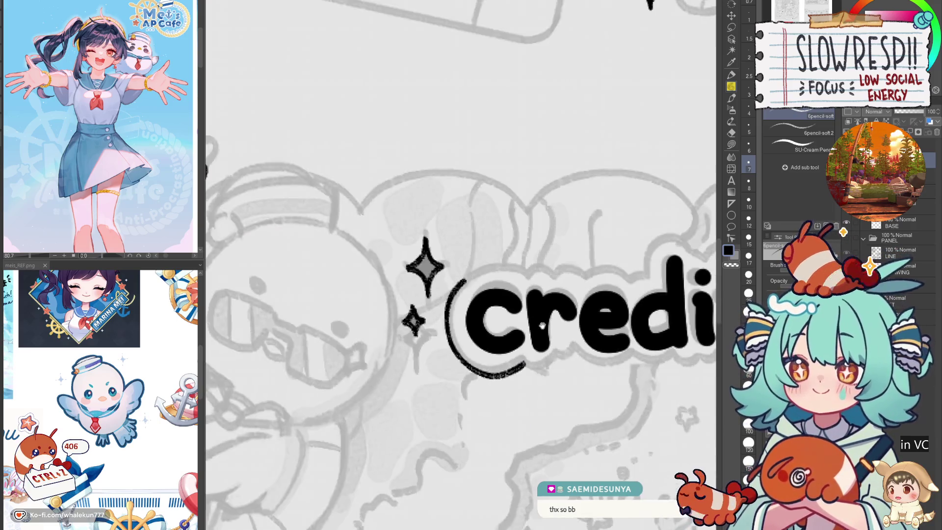
- Redraw the outline arc on the left of 'credits'
scroll(542, 326, up, 1)
key(ctrl+z)
mouse_move(394, 269)
mouse_down()
mouse_move(367, 316)
mouse_move(395, 269)
mouse_move(440, 260)
mouse_move(458, 267)
mouse_up()
key(ctrl+z)
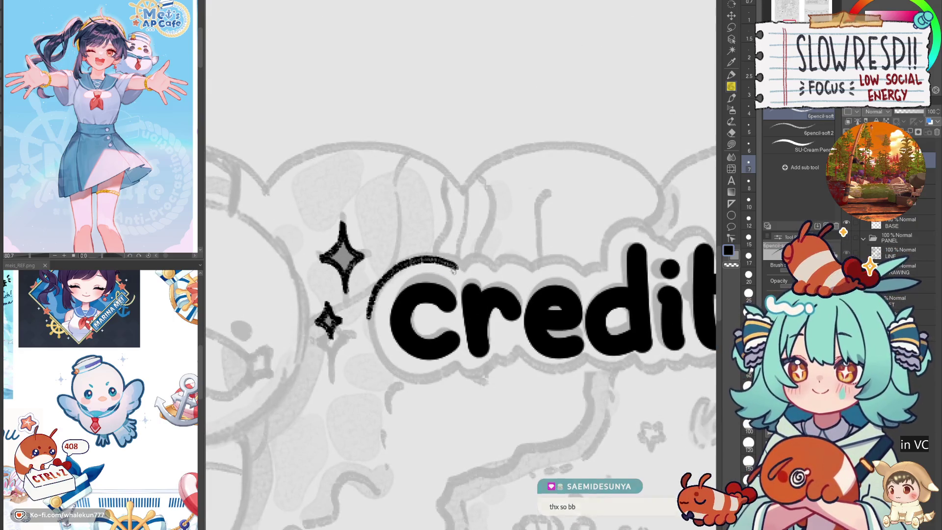
mouse_move(368, 307)
mouse_down()
mouse_move(373, 346)
mouse_move(425, 381)
mouse_move(459, 366)
mouse_move(481, 379)
mouse_move(499, 364)
mouse_up()
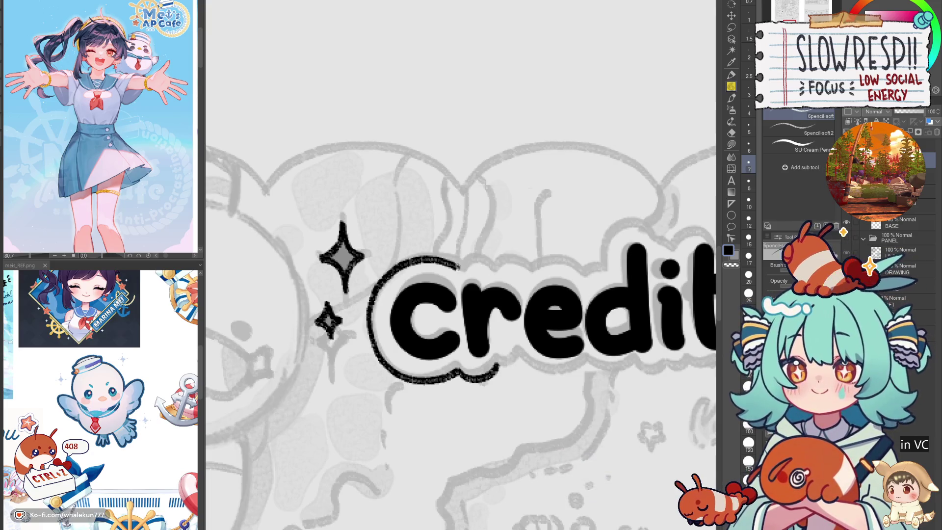
key(ctrl+z)
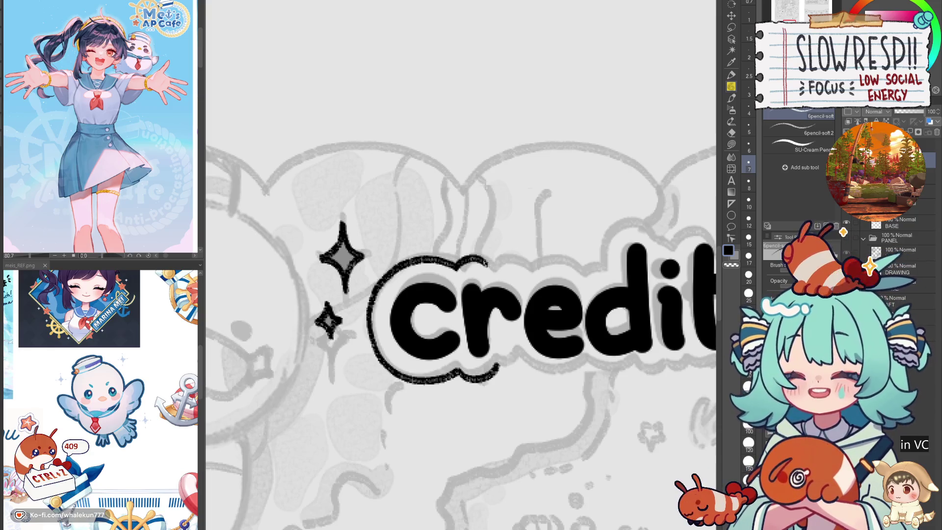
- Continue the outline along the top of the lettering over the d and t
drag(524, 272, 611, 256)
drag(627, 213, 607, 250)
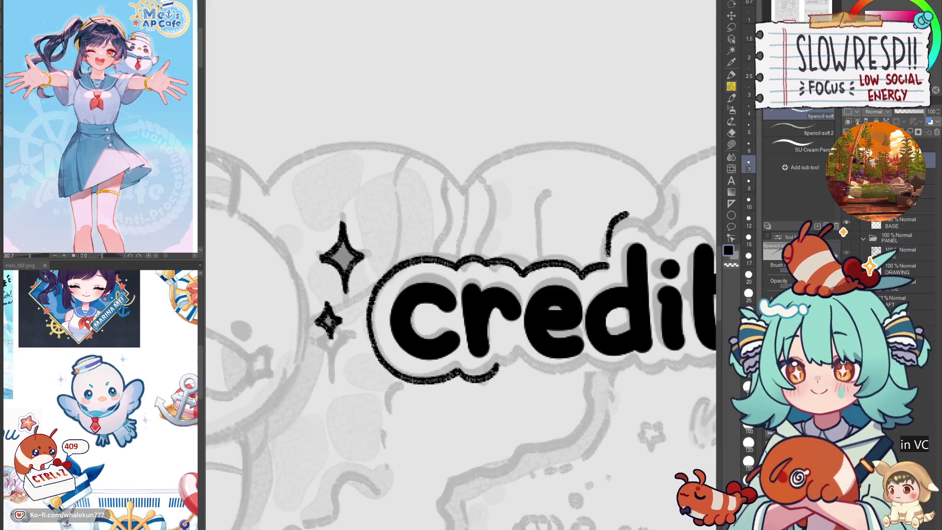
key(ctrl+z)
key(ctrl+z)
key(ctrl+z)
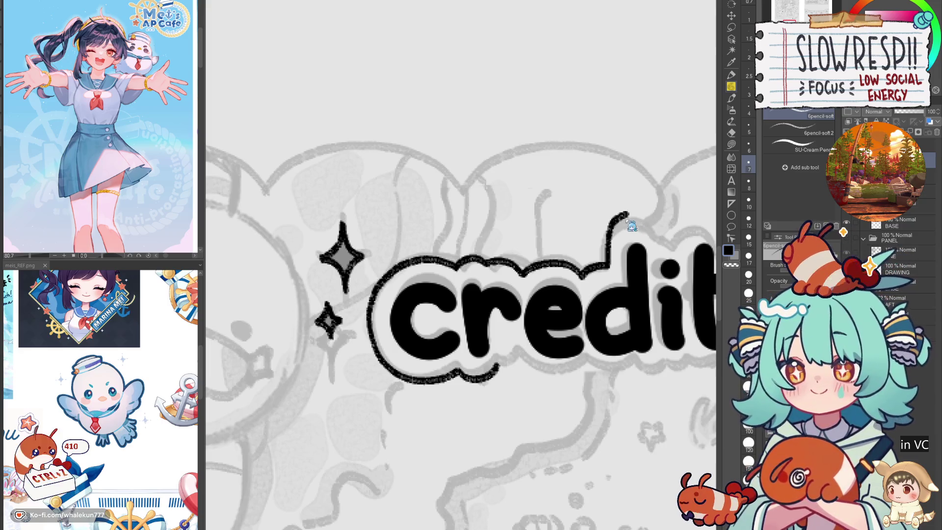
mouse_move(610, 251)
mouse_down()
mouse_move(640, 212)
mouse_move(661, 250)
mouse_move(604, 256)
mouse_up()
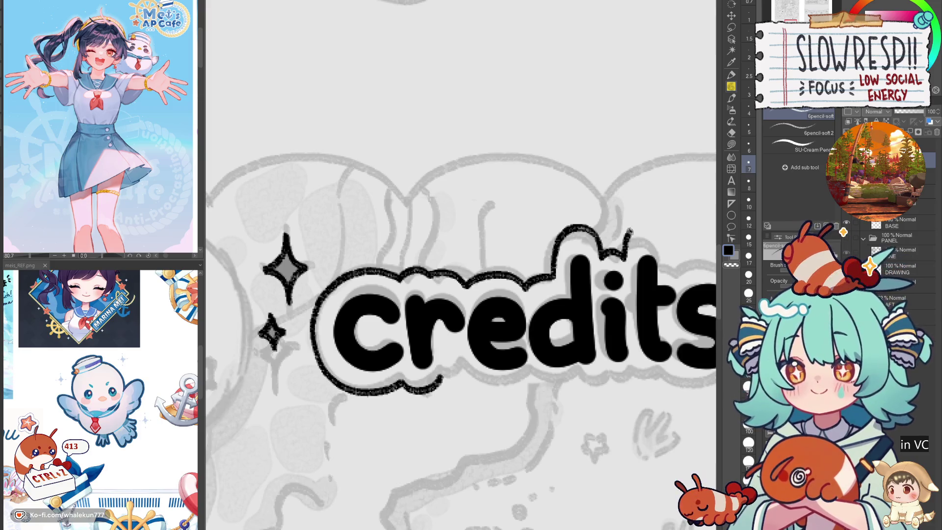
key(ctrl+z)
mouse_move(624, 261)
mouse_down()
mouse_move(626, 248)
mouse_move(655, 229)
mouse_move(647, 250)
mouse_move(647, 236)
mouse_up()
key(ctrl+z)
key(ctrl+z)
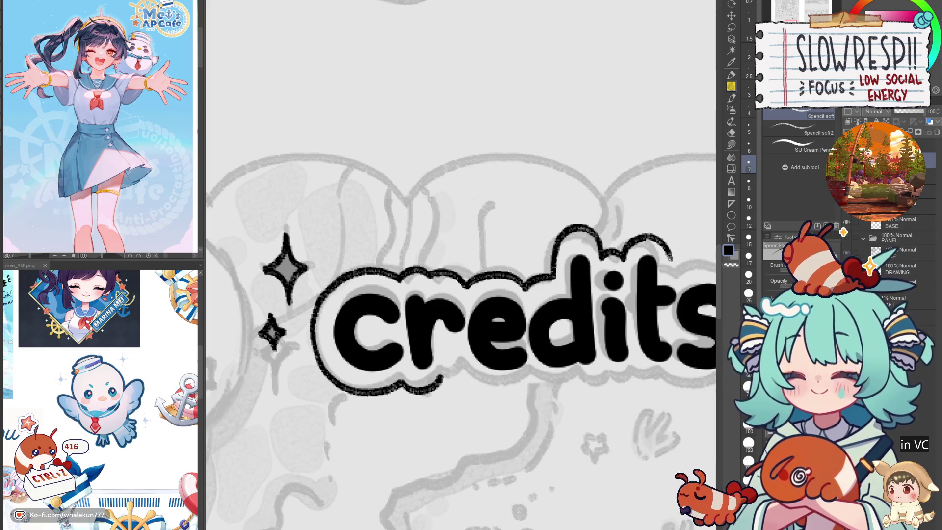
- Outline the right end of 'credits' around the t and s
drag(673, 271, 586, 304)
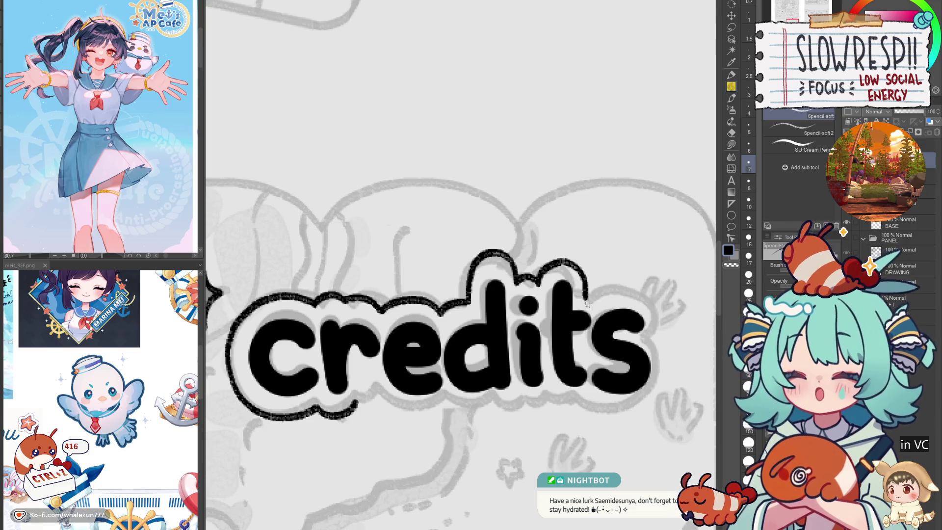
drag(613, 355, 588, 286)
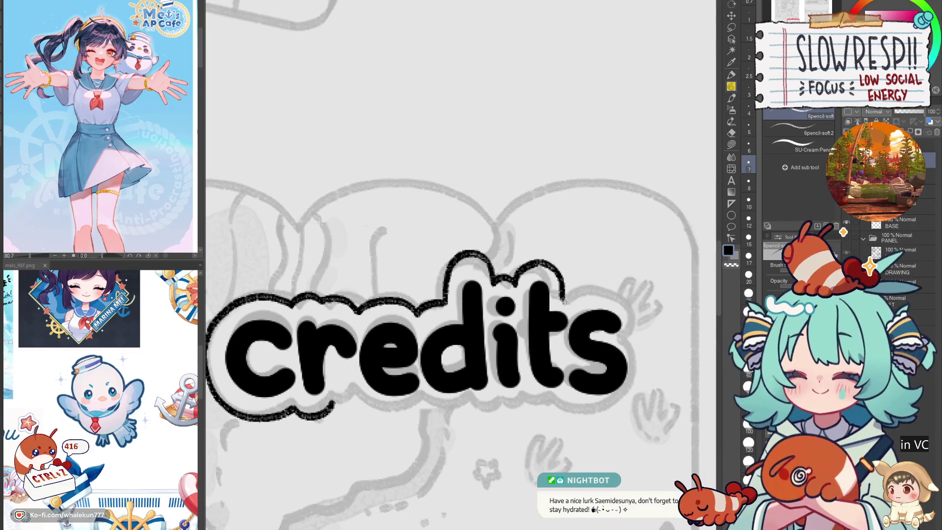
key(ctrl+z)
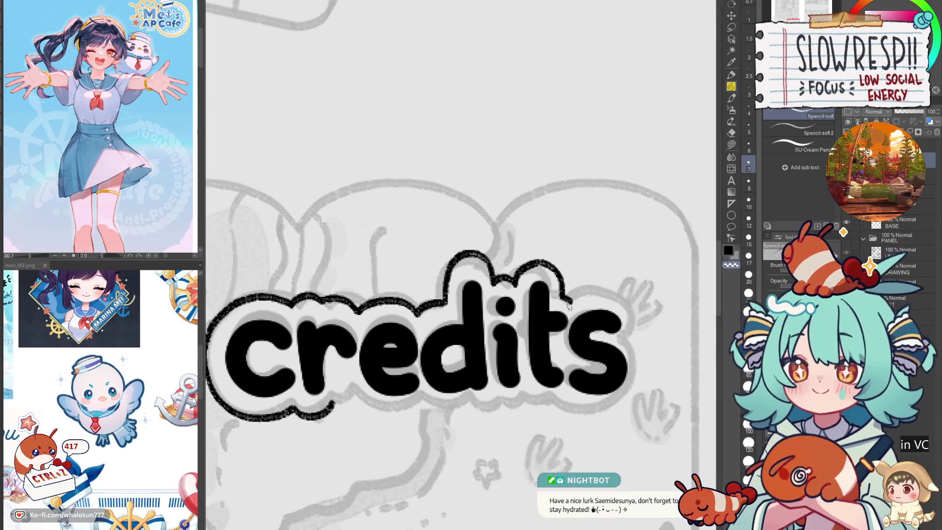
drag(575, 300, 620, 295)
key(ctrl+z)
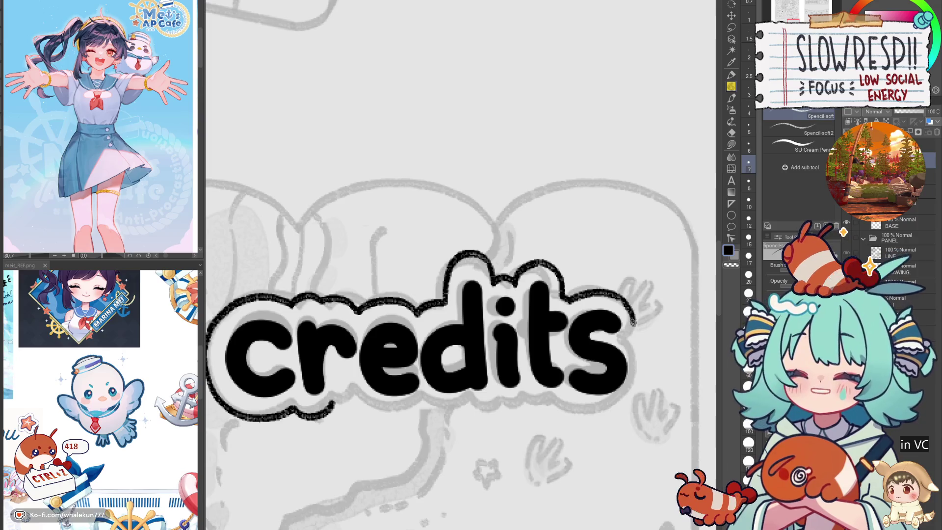
key(ctrl+z)
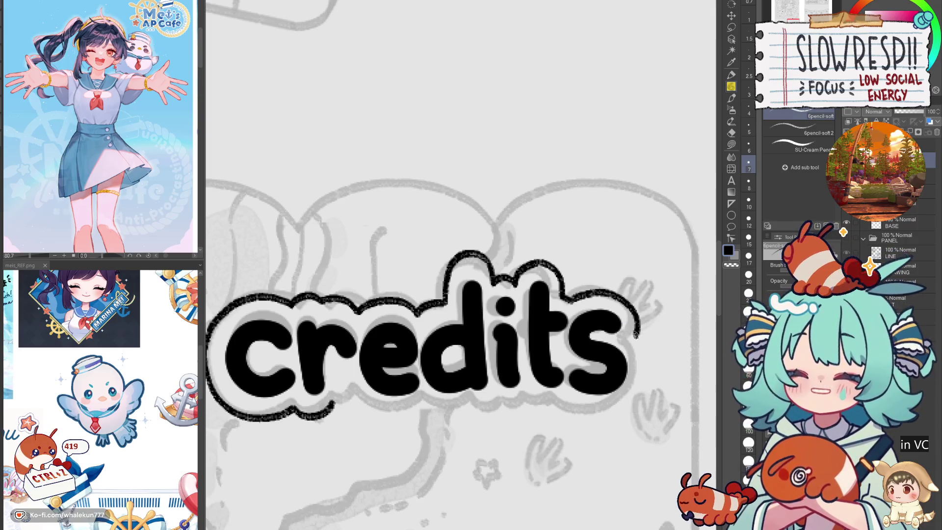
- Extend the outline along the bottom of 'credits'
drag(595, 368, 649, 334)
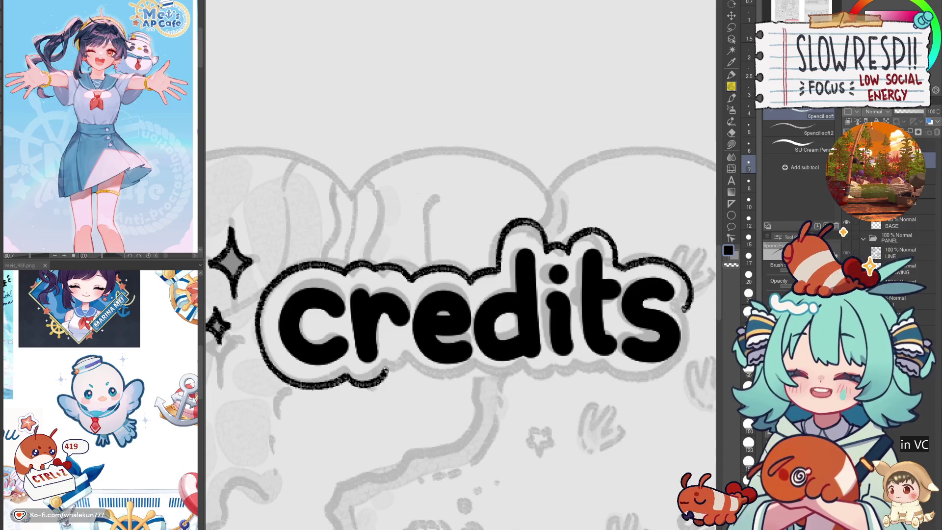
mouse_move(411, 368)
mouse_down()
mouse_move(452, 385)
mouse_move(536, 364)
mouse_move(583, 369)
mouse_up()
key(ctrl+z)
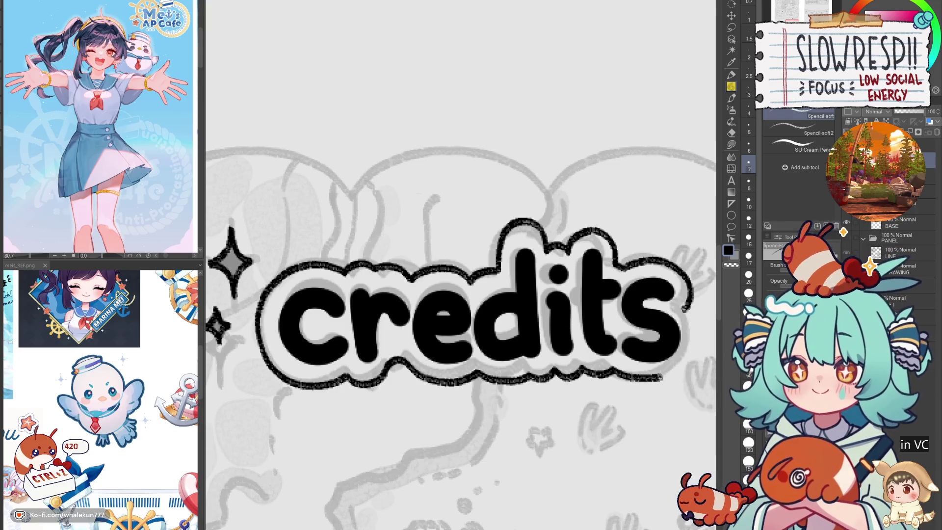
key(ctrl+z)
- Redraw the bottom-right outline under 'credits' until it closes neatly
mouse_move(613, 373)
mouse_down()
mouse_move(647, 378)
mouse_move(684, 363)
mouse_up()
key(ctrl+z)
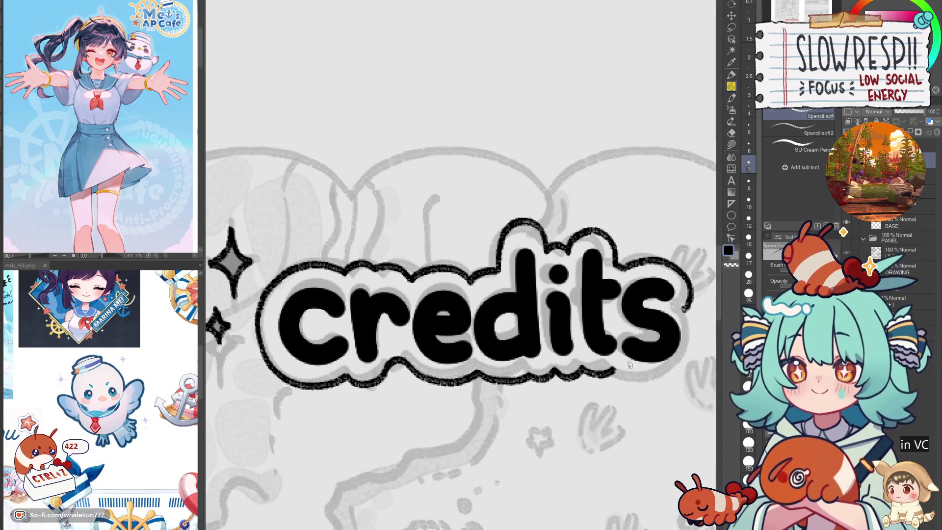
drag(627, 376, 680, 371)
key(ctrl+z)
mouse_move(613, 371)
mouse_down()
mouse_move(676, 375)
mouse_move(682, 366)
mouse_up()
key(ctrl+z)
drag(630, 377, 675, 376)
key(ctrl+z)
drag(613, 371, 673, 378)
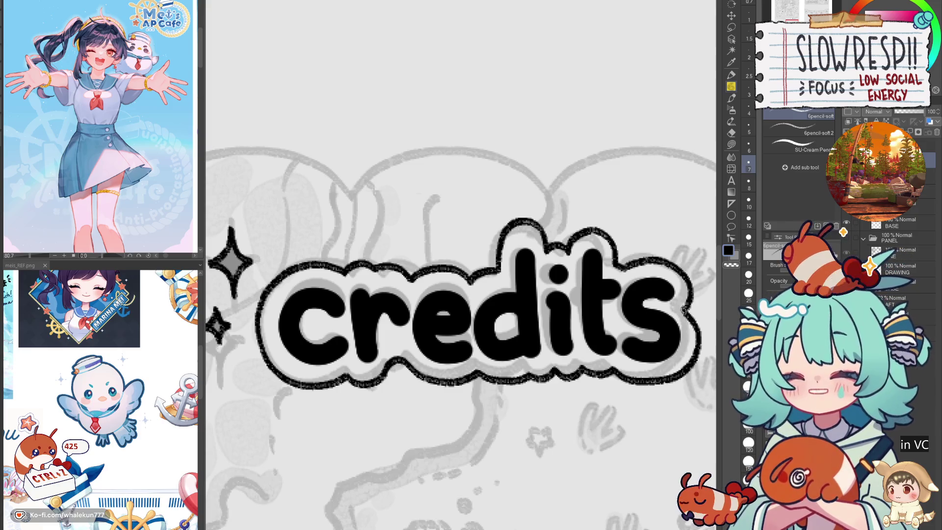
scroll(672, 381, down, 5)
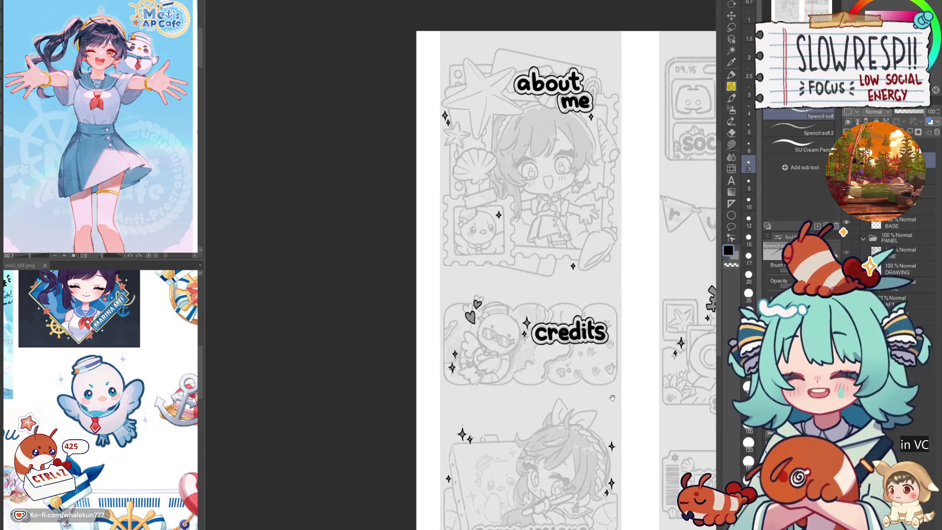
drag(637, 391, 583, 391)
scroll(534, 322, down, 3)
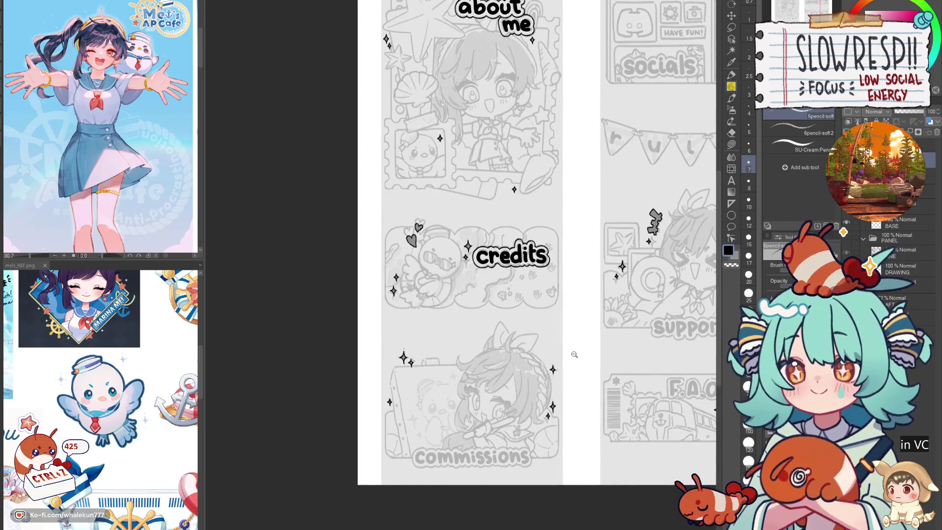
scroll(574, 354, down, 2)
drag(614, 339, 542, 392)
scroll(542, 406, up, 4)
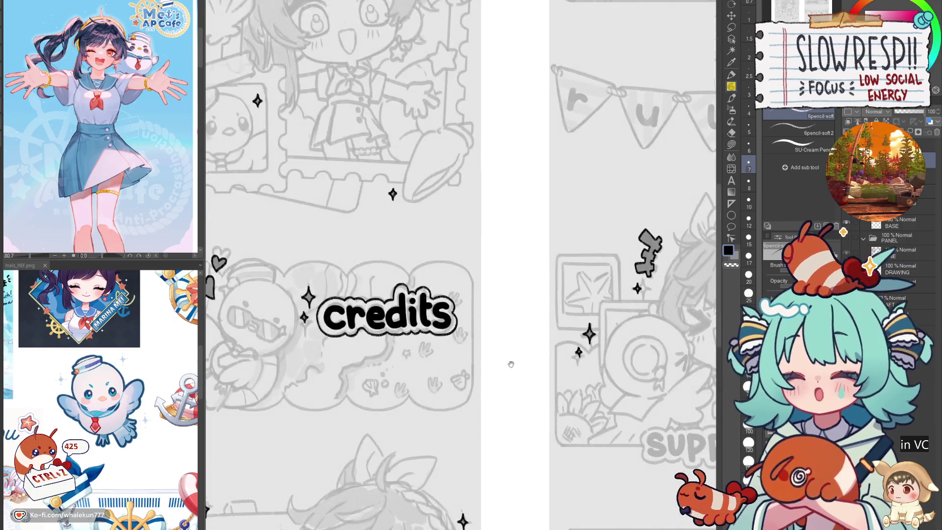
scroll(551, 399, down, 4)
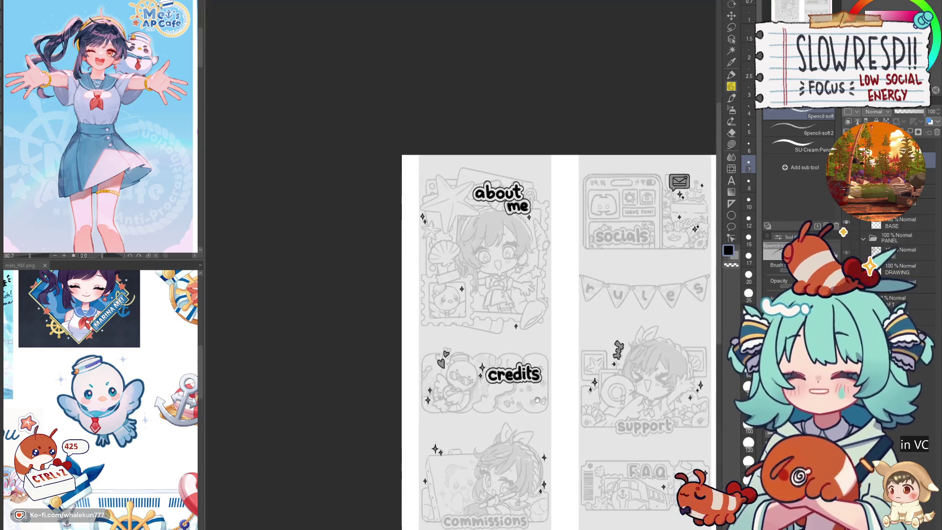
drag(560, 392, 456, 463)
key(p)
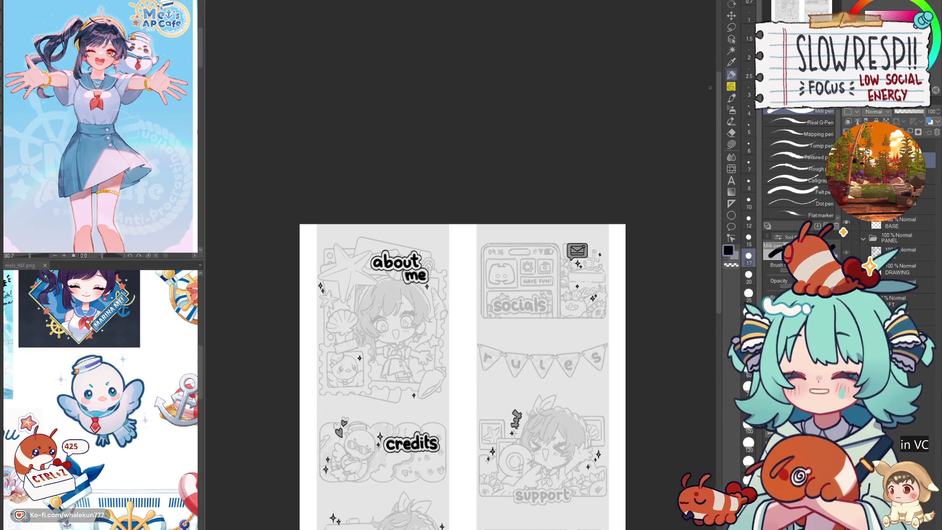
- Ink a bold black S over the sketched socials title
scroll(482, 356, up, 6)
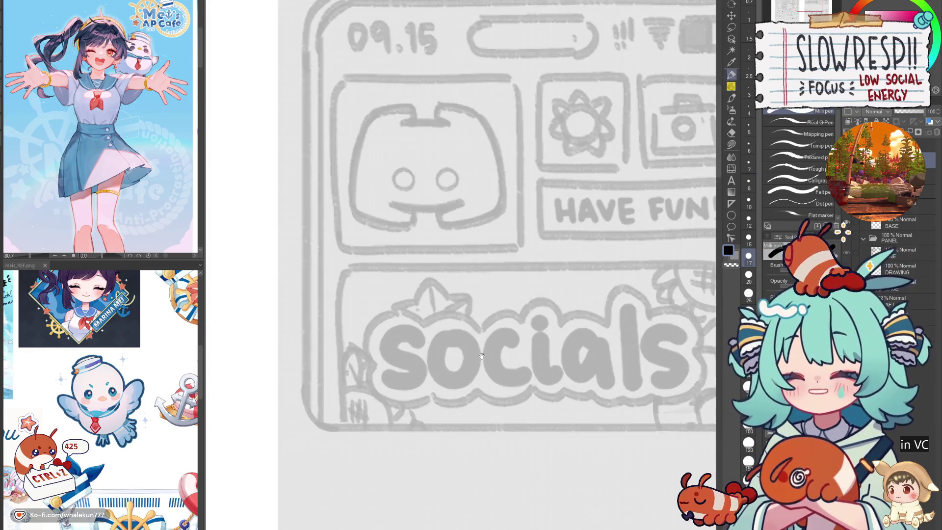
drag(481, 355, 524, 361)
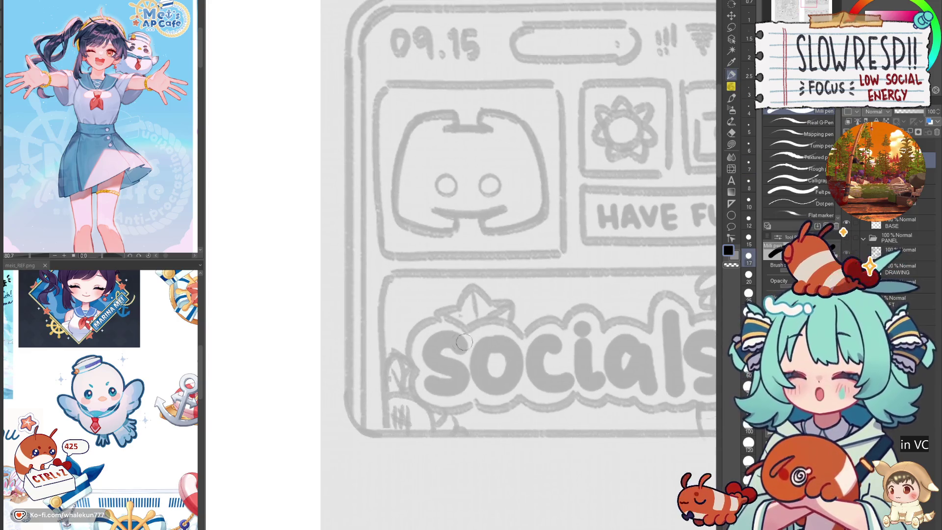
mouse_move(459, 348)
mouse_down()
mouse_move(430, 343)
mouse_move(463, 371)
mouse_move(430, 385)
mouse_up()
key(ctrl+z)
mouse_move(464, 345)
mouse_down()
mouse_move(437, 336)
mouse_move(439, 391)
mouse_up()
key(ctrl+z)
mouse_move(464, 350)
mouse_down()
mouse_move(430, 356)
mouse_move(466, 377)
mouse_move(439, 373)
mouse_up()
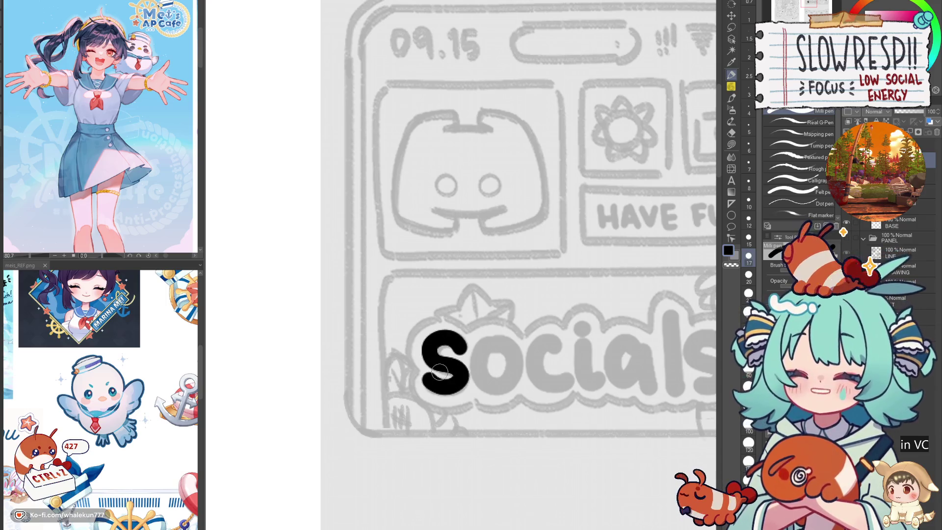
- Ink the o and c after the S
mouse_move(503, 339)
mouse_down()
mouse_move(475, 376)
mouse_move(517, 353)
mouse_move(505, 336)
mouse_move(482, 373)
mouse_move(507, 340)
mouse_move(496, 343)
mouse_move(488, 388)
mouse_move(498, 341)
mouse_move(475, 378)
mouse_move(518, 351)
mouse_move(501, 345)
mouse_move(473, 377)
mouse_move(515, 350)
mouse_move(501, 341)
mouse_up()
key(ctrl+z)
key(ctrl+z)
key(ctrl+z)
- Ink the a and the tall l to complete 'social'
key(ctrl+z)
key(ctrl+z)
mouse_move(498, 343)
mouse_down()
mouse_move(494, 383)
mouse_move(501, 345)
mouse_up()
mouse_move(558, 347)
mouse_down()
mouse_move(527, 364)
mouse_move(564, 384)
mouse_move(569, 368)
mouse_move(535, 338)
mouse_move(554, 390)
mouse_move(571, 370)
mouse_move(564, 349)
mouse_move(529, 367)
mouse_move(574, 373)
mouse_move(553, 343)
mouse_move(540, 390)
mouse_move(571, 378)
mouse_move(584, 350)
mouse_move(589, 379)
mouse_up()
key(ctrl+z)
key(ctrl+z)
key(ctrl+z)
key(ctrl+z)
mouse_move(623, 342)
mouse_down()
mouse_move(575, 345)
mouse_move(554, 372)
mouse_up()
key(ctrl+z)
mouse_move(591, 343)
mouse_down()
mouse_move(555, 375)
mouse_move(589, 371)
mouse_move(588, 391)
mouse_move(594, 371)
mouse_move(569, 354)
mouse_move(592, 392)
mouse_move(598, 377)
mouse_move(602, 389)
mouse_up()
key(ctrl+z)
key(ctrl+z)
drag(622, 348, 590, 355)
mouse_move(582, 318)
mouse_down()
mouse_move(585, 394)
mouse_move(590, 321)
mouse_move(603, 397)
mouse_up()
key(ctrl+z)
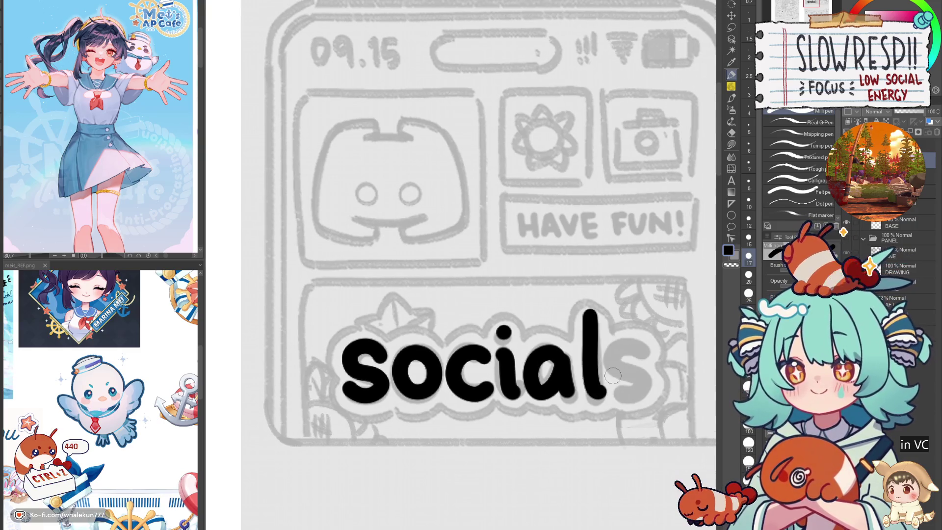
- Copy the inked s to the end of the word to spell 'socials'
key(m)
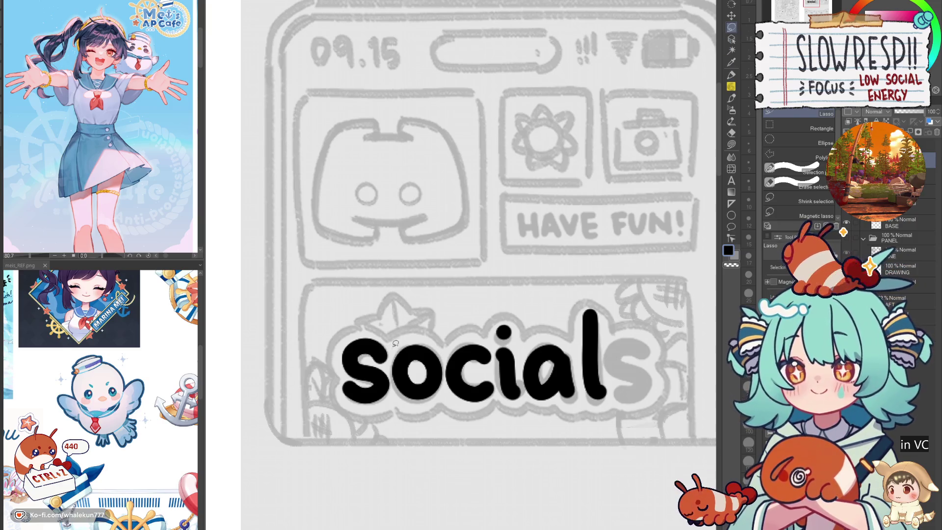
mouse_move(394, 373)
mouse_down()
mouse_move(377, 294)
mouse_move(392, 374)
mouse_up()
click(731, 15)
drag(529, 340, 460, 330)
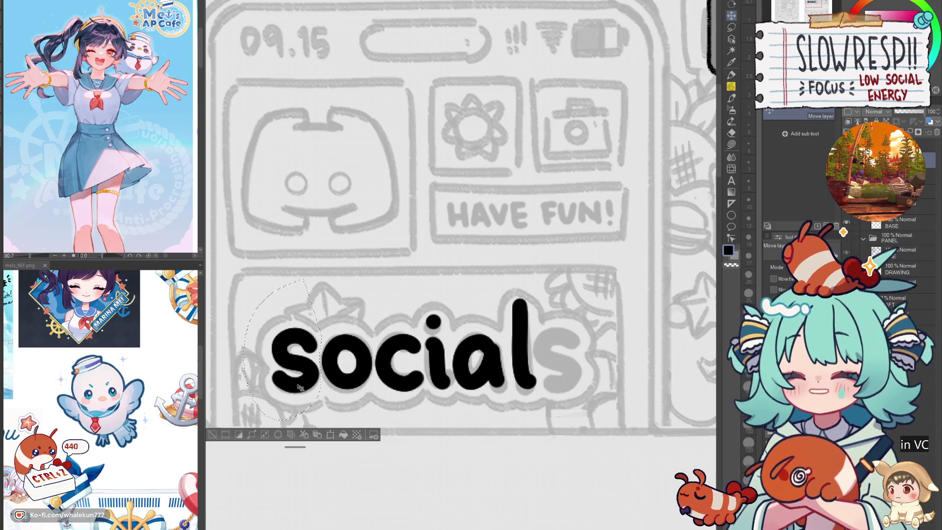
drag(301, 389, 572, 386)
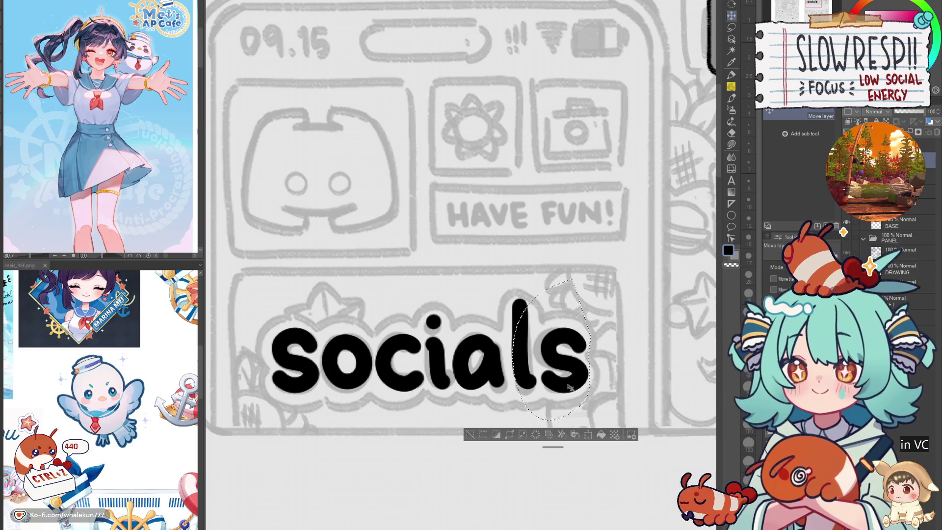
key(ctrl+d)
scroll(553, 388, down, 2)
- Reposition the whole 'socials' word in the panel and show the LINE lineart layer
click(731, 27)
mouse_move(550, 272)
mouse_down()
mouse_move(324, 400)
mouse_move(550, 277)
mouse_up()
click(731, 15)
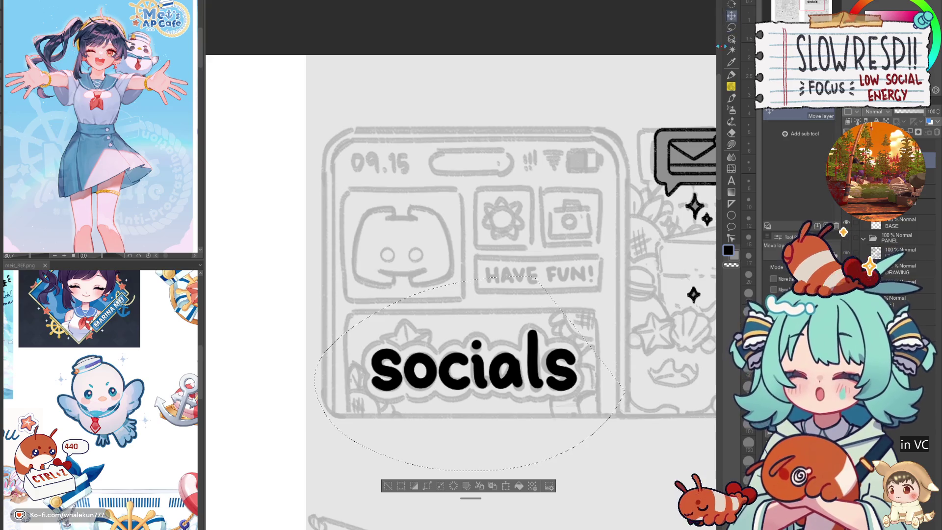
mouse_move(580, 403)
mouse_down()
mouse_move(578, 427)
mouse_move(578, 400)
mouse_up()
key(ctrl+d)
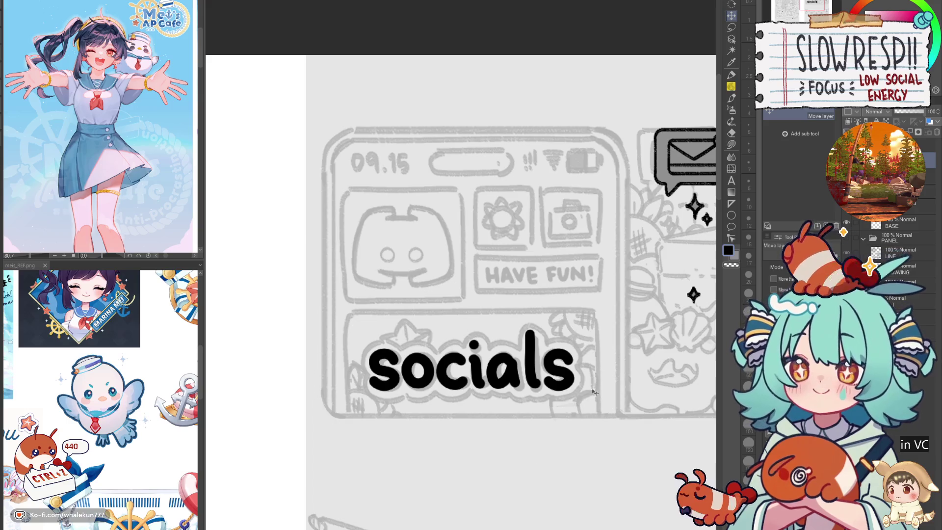
click(847, 251)
drag(576, 397, 582, 397)
click(732, 87)
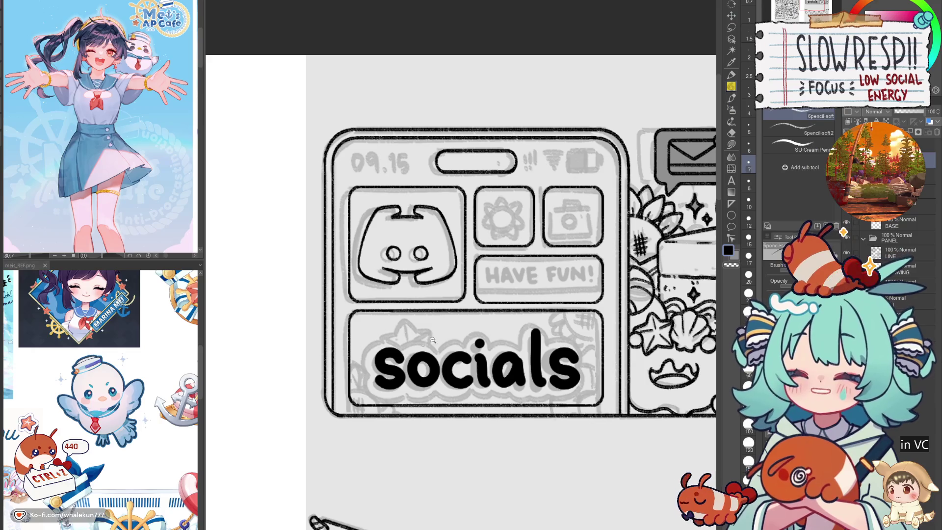
- Ink a bracket-shaped outline around the left side and bottom of the S, redrawing until smooth
scroll(348, 370, up, 3)
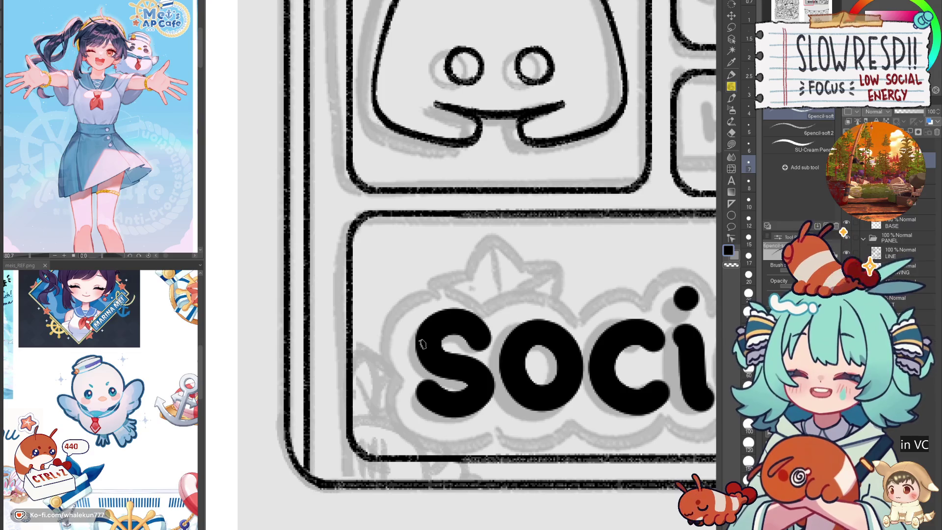
scroll(466, 356, down, 5)
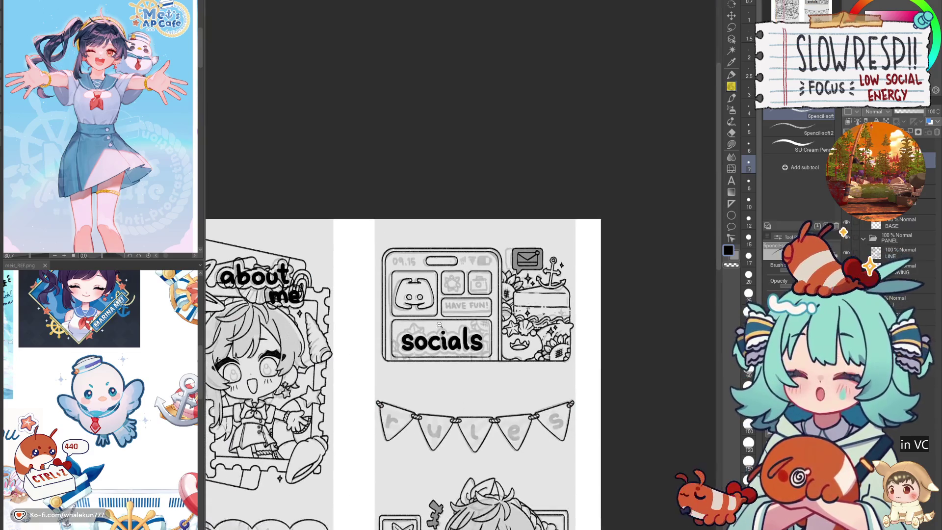
scroll(433, 338, up, 4)
scroll(433, 338, up, 2)
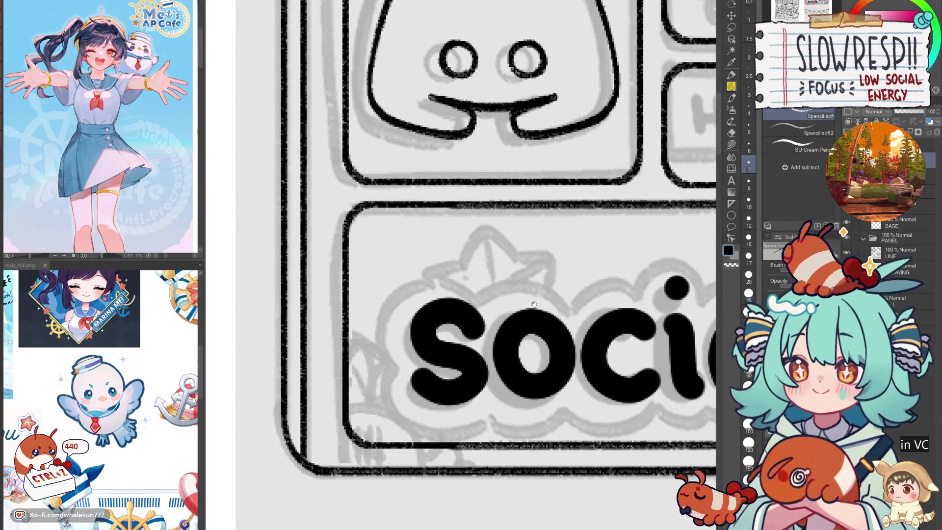
key(ctrl+z)
mouse_move(417, 279)
mouse_down()
mouse_move(380, 324)
mouse_move(394, 365)
mouse_move(387, 399)
mouse_move(444, 437)
mouse_move(469, 434)
mouse_up()
key(ctrl+z)
mouse_move(393, 364)
mouse_down()
mouse_move(386, 387)
mouse_move(439, 436)
mouse_move(471, 434)
mouse_up()
key(ctrl+z)
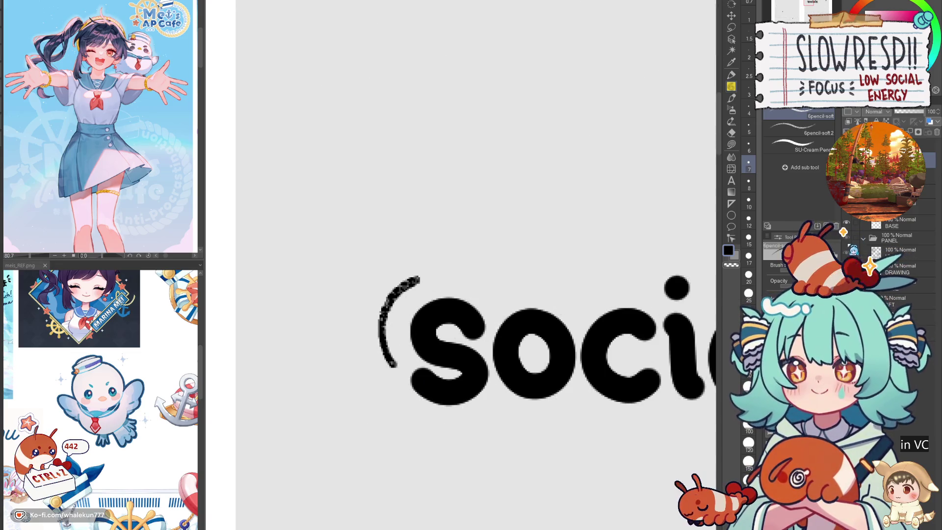
scroll(441, 326, down, 1)
key(ctrl+z)
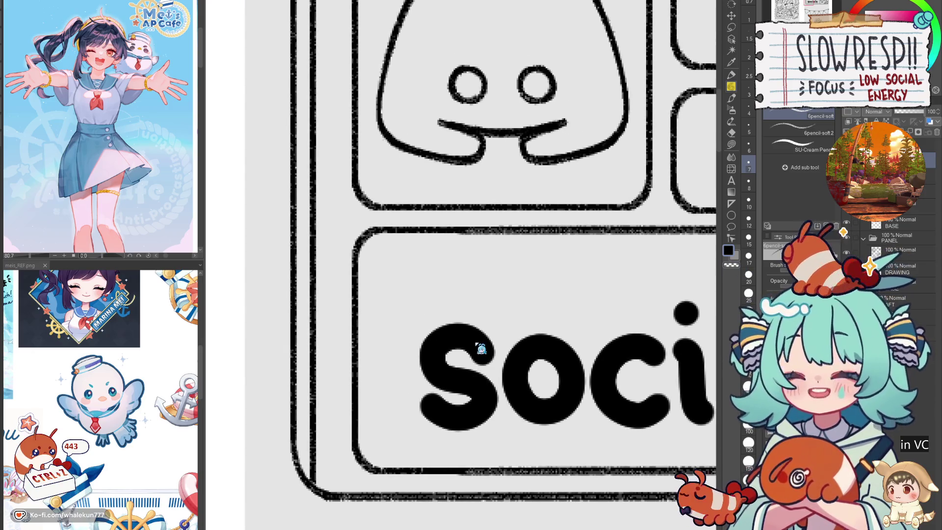
mouse_move(421, 308)
mouse_down()
mouse_move(394, 333)
mouse_move(401, 382)
mouse_up()
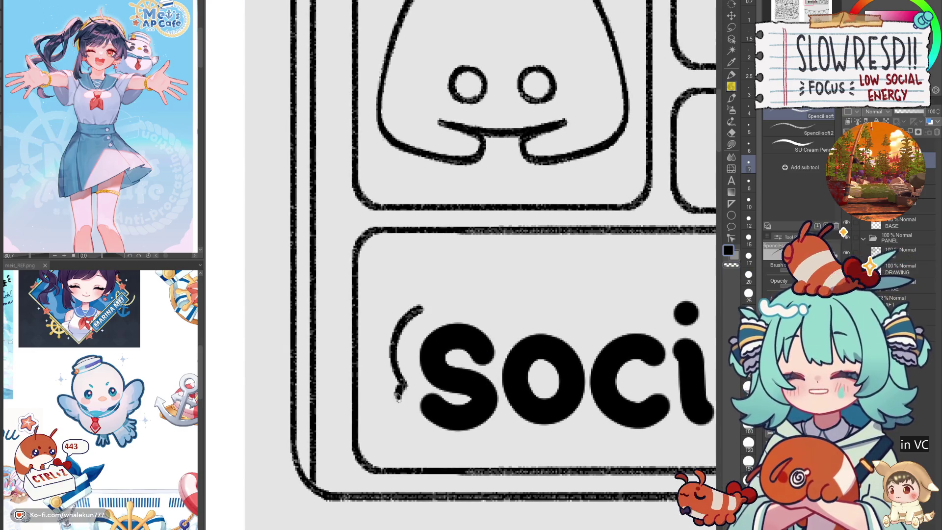
key(ctrl+z)
mouse_move(427, 308)
mouse_down()
mouse_move(400, 329)
mouse_move(393, 366)
mouse_move(410, 317)
mouse_move(395, 410)
mouse_move(422, 434)
mouse_up()
key(ctrl+z)
key(ctrl+z)
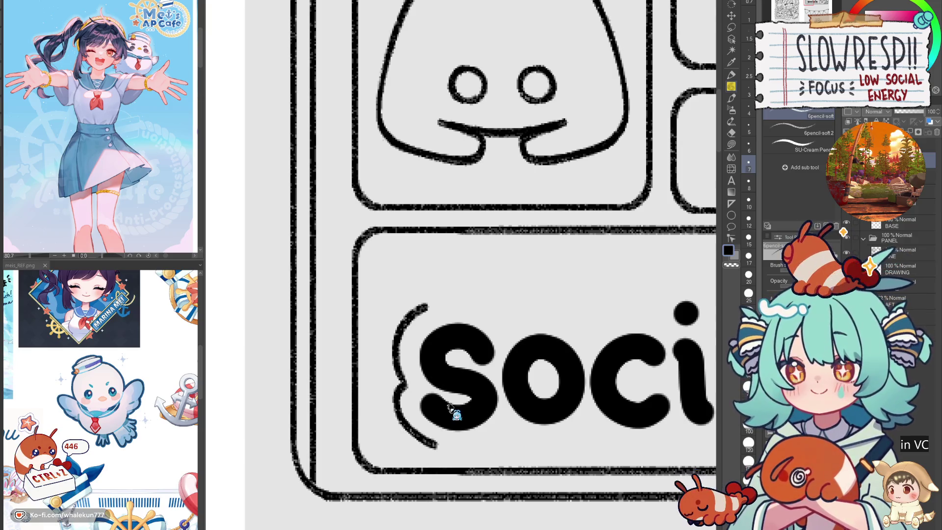
key(ctrl+z)
mouse_move(398, 416)
mouse_down()
mouse_move(444, 455)
mouse_move(497, 441)
mouse_up()
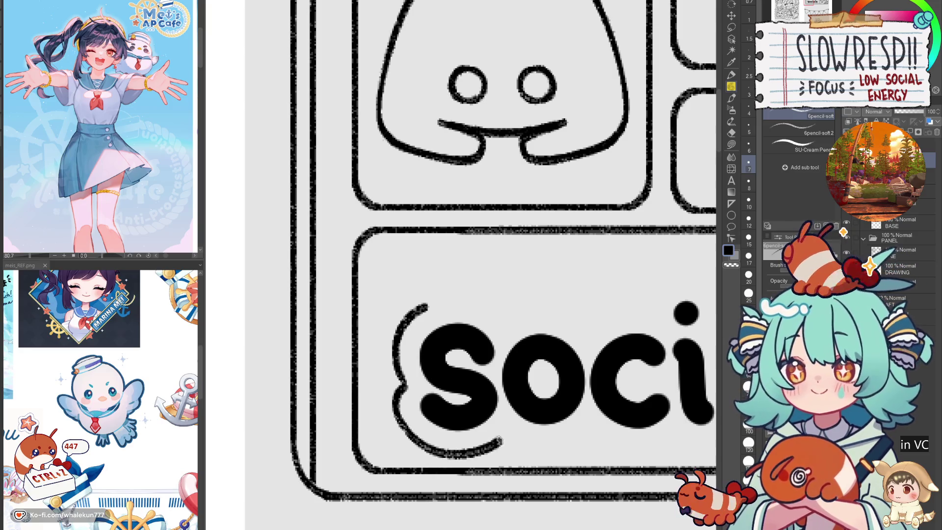
key(ctrl+z)
mouse_move(402, 382)
mouse_down()
mouse_move(392, 411)
mouse_move(434, 450)
mouse_move(488, 443)
mouse_up()
key(ctrl+z)
mouse_move(394, 403)
mouse_down()
mouse_move(437, 451)
mouse_move(509, 425)
mouse_up()
key(ctrl+z)
mouse_move(403, 387)
mouse_down()
mouse_move(415, 442)
mouse_move(476, 449)
mouse_move(511, 424)
mouse_up()
- Extend the bubbly outline from the bracket top across the letters toward the a
drag(525, 384, 497, 391)
mouse_move(396, 313)
mouse_down()
mouse_move(441, 314)
mouse_move(462, 328)
mouse_up()
key(ctrl+z)
drag(410, 309, 466, 325)
key(ctrl+z)
mouse_move(393, 317)
mouse_down()
mouse_move(444, 303)
mouse_move(478, 330)
mouse_move(503, 314)
mouse_move(549, 329)
mouse_up()
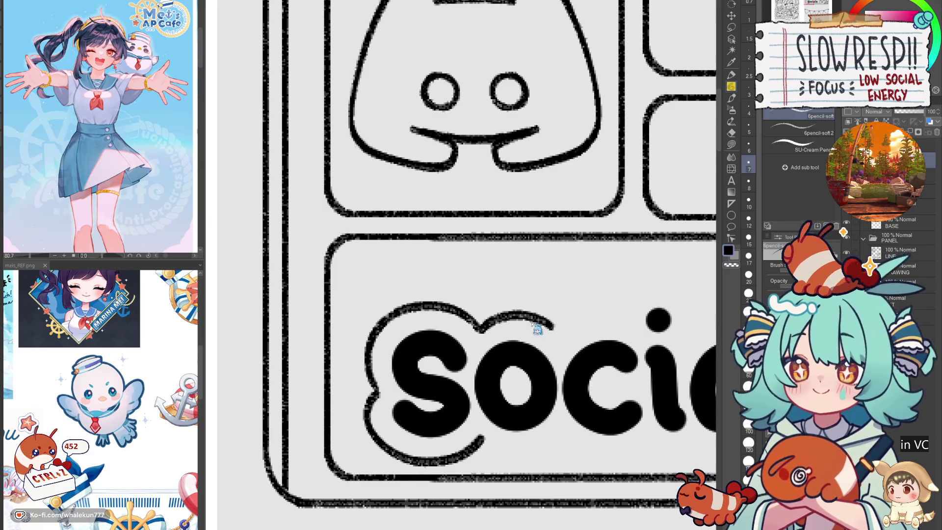
key(ctrl+z)
mouse_move(478, 325)
mouse_down()
mouse_move(512, 309)
mouse_move(554, 321)
mouse_move(560, 336)
mouse_up()
mouse_move(583, 336)
mouse_down()
mouse_move(525, 348)
mouse_move(530, 330)
mouse_move(551, 329)
mouse_up()
key(ctrl+z)
mouse_move(501, 347)
mouse_down()
mouse_move(527, 327)
mouse_move(569, 336)
mouse_up()
key(ctrl+z)
mouse_move(501, 345)
mouse_down()
mouse_move(539, 328)
mouse_move(572, 338)
mouse_up()
mouse_move(608, 334)
mouse_down()
mouse_move(536, 332)
mouse_move(550, 302)
mouse_move(496, 336)
mouse_move(535, 302)
mouse_move(562, 327)
mouse_move(560, 343)
mouse_move(606, 324)
mouse_up()
key(ctrl+z)
key(ctrl+z)
key(ctrl+z)
key(ctrl+z)
mouse_move(556, 352)
mouse_down()
mouse_move(606, 334)
mouse_move(626, 344)
mouse_move(577, 339)
mouse_move(631, 338)
mouse_move(643, 353)
mouse_move(626, 325)
mouse_move(607, 341)
mouse_up()
key(ctrl+z)
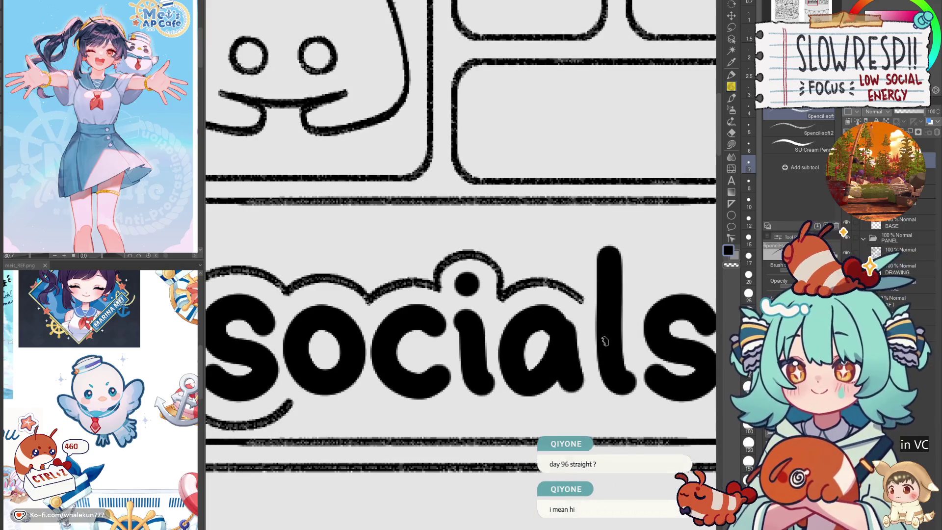
- Draw the outline up beside the l and arch it over the l and down the right
mouse_move(482, 386)
mouse_down()
mouse_move(530, 406)
mouse_move(523, 394)
mouse_up()
drag(536, 354, 452, 423)
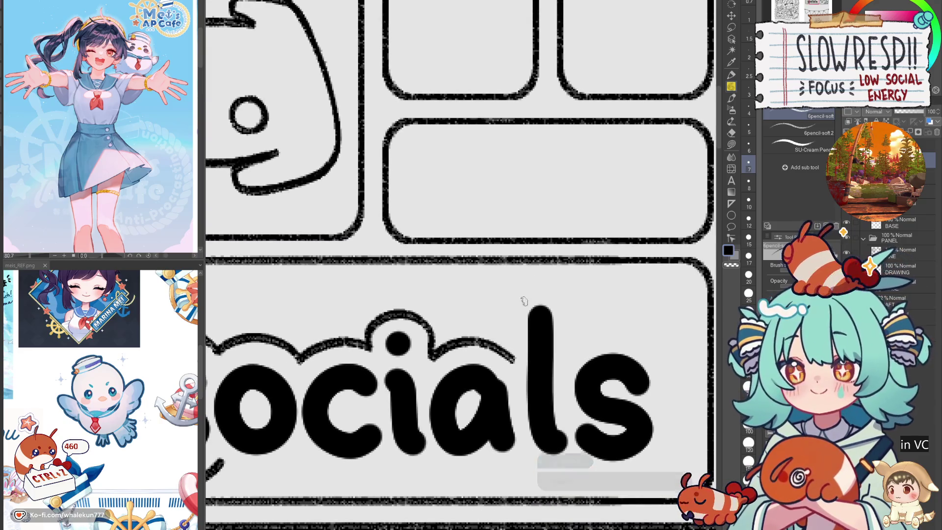
drag(515, 280, 508, 319)
drag(513, 282, 510, 328)
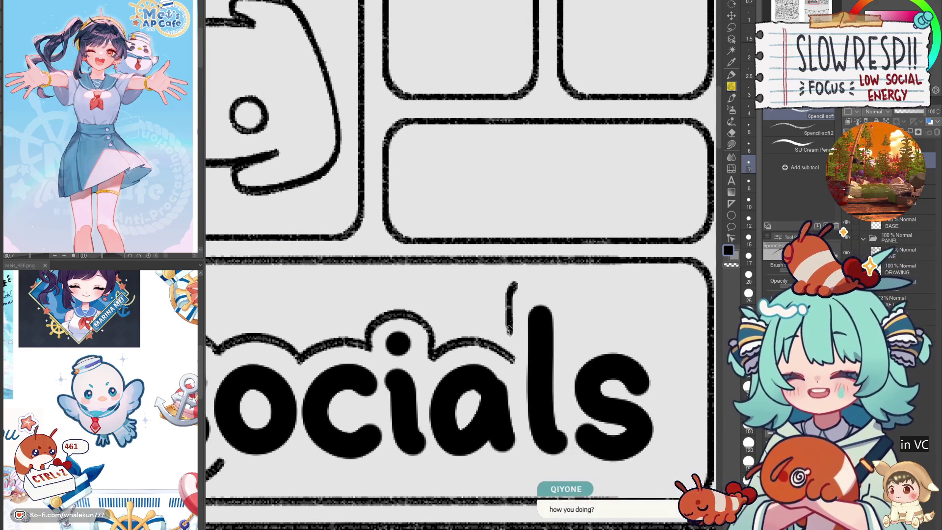
key(ctrl+z)
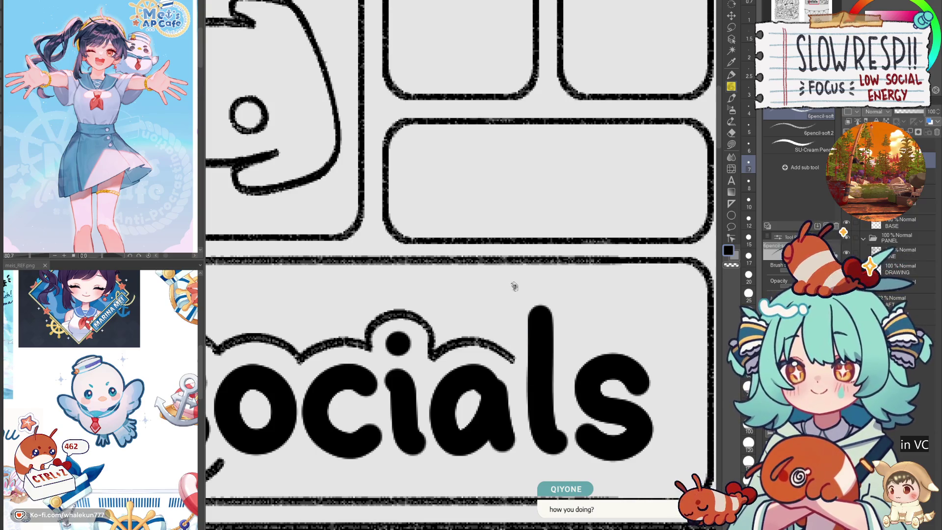
drag(514, 286, 509, 342)
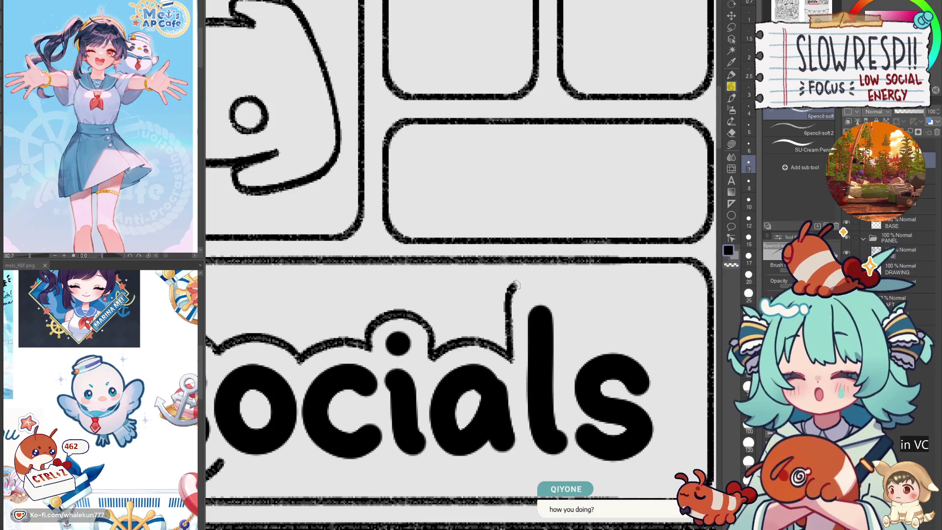
mouse_move(517, 283)
mouse_down()
mouse_move(564, 300)
mouse_move(547, 276)
mouse_move(572, 313)
mouse_up()
key(ctrl+z)
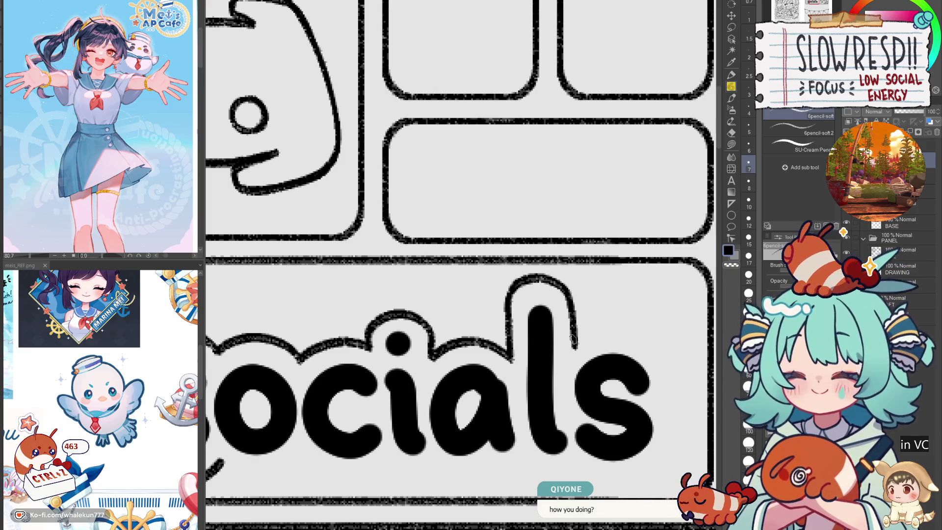
scroll(573, 339, down, 1)
key(ctrl+z)
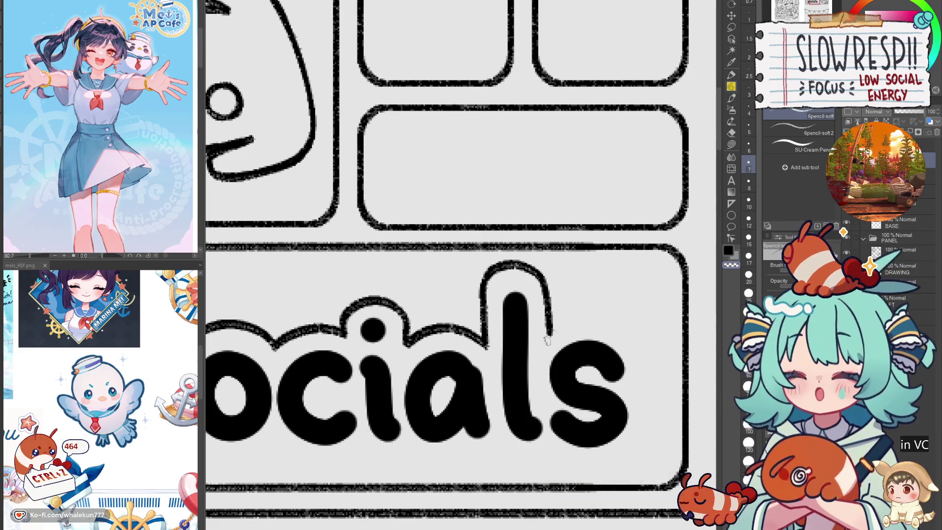
mouse_move(549, 333)
mouse_down()
mouse_move(591, 317)
mouse_move(639, 345)
mouse_up()
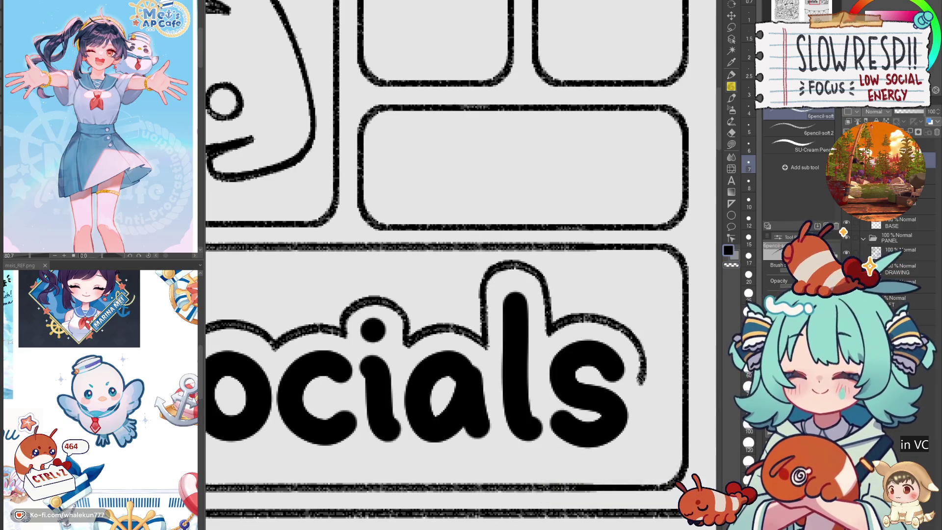
- Ink the bottom outline curve beneath the 'so' letters, retrying strokes
drag(561, 445, 542, 373)
mouse_move(304, 375)
mouse_down()
mouse_move(340, 395)
mouse_move(382, 371)
mouse_up()
key(ctrl+z)
mouse_move(302, 373)
mouse_down()
mouse_move(347, 389)
mouse_move(381, 366)
mouse_up()
key(ctrl+z)
mouse_move(304, 374)
mouse_down()
mouse_move(360, 390)
mouse_move(385, 363)
mouse_up()
key(ctrl+z)
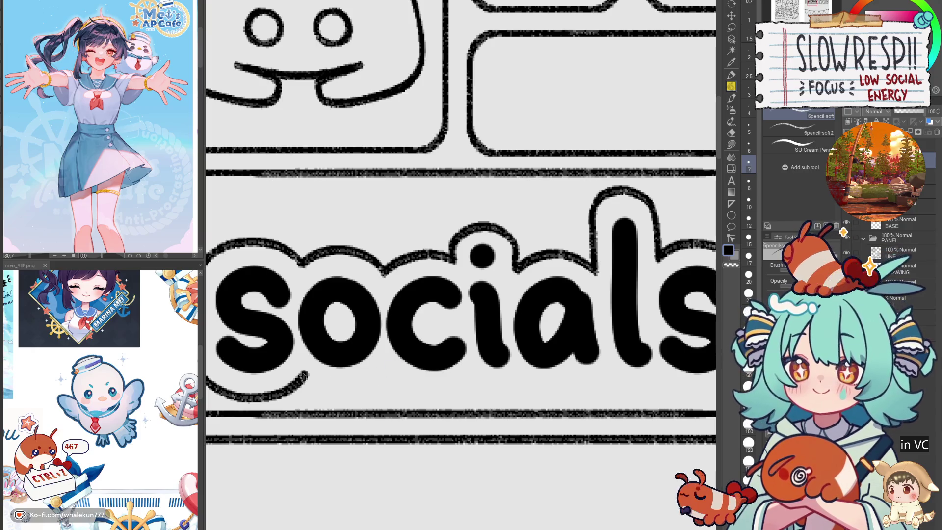
drag(321, 387, 379, 380)
key(ctrl+z)
mouse_move(305, 375)
mouse_down()
mouse_move(314, 387)
mouse_move(366, 390)
mouse_up()
key(ctrl+z)
- Extend the bottom outline rightward under the final s to close the shape
mouse_move(304, 375)
mouse_down()
mouse_move(350, 393)
mouse_move(385, 367)
mouse_move(404, 385)
mouse_move(439, 393)
mouse_up()
key(ctrl+z)
mouse_move(385, 371)
mouse_down()
mouse_move(397, 383)
mouse_move(461, 385)
mouse_up()
key(ctrl+z)
mouse_move(385, 371)
mouse_down()
mouse_move(409, 392)
mouse_move(471, 380)
mouse_up()
key(ctrl+z)
drag(386, 371, 429, 393)
key(ctrl+z)
mouse_move(384, 370)
mouse_down()
mouse_move(438, 395)
mouse_move(479, 368)
mouse_move(505, 385)
mouse_move(523, 372)
mouse_move(441, 380)
mouse_move(540, 387)
mouse_move(571, 384)
mouse_move(531, 384)
mouse_move(564, 372)
mouse_up()
key(ctrl+z)
key(ctrl+z)
mouse_move(500, 378)
mouse_down()
mouse_move(613, 388)
mouse_move(647, 350)
mouse_move(640, 312)
mouse_up()
scroll(640, 312, down, 5)
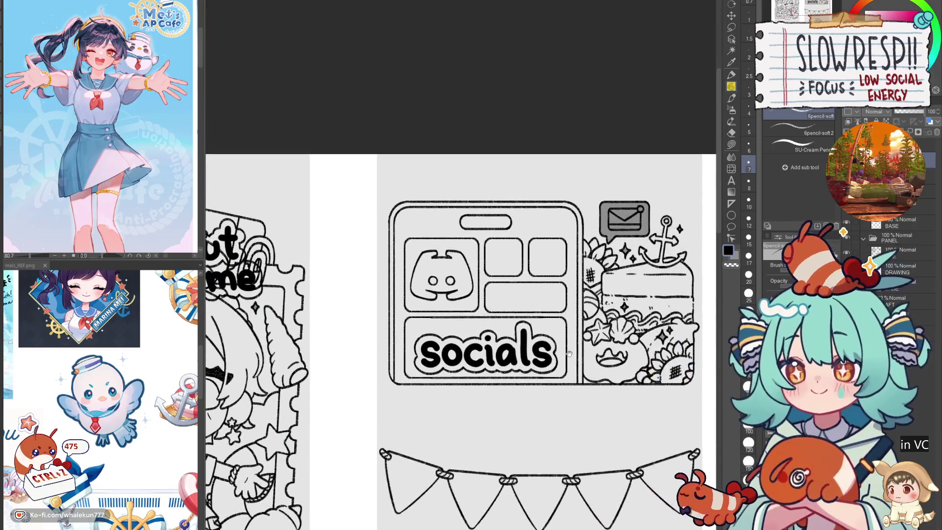
- Select the inner socials box, then transform and commit the socials lettering
scroll(583, 342, up, 1)
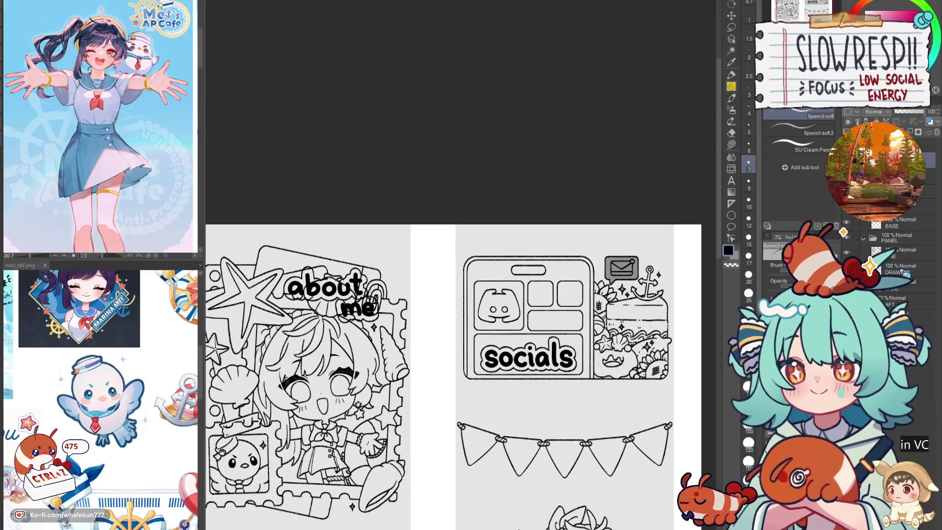
key(m)
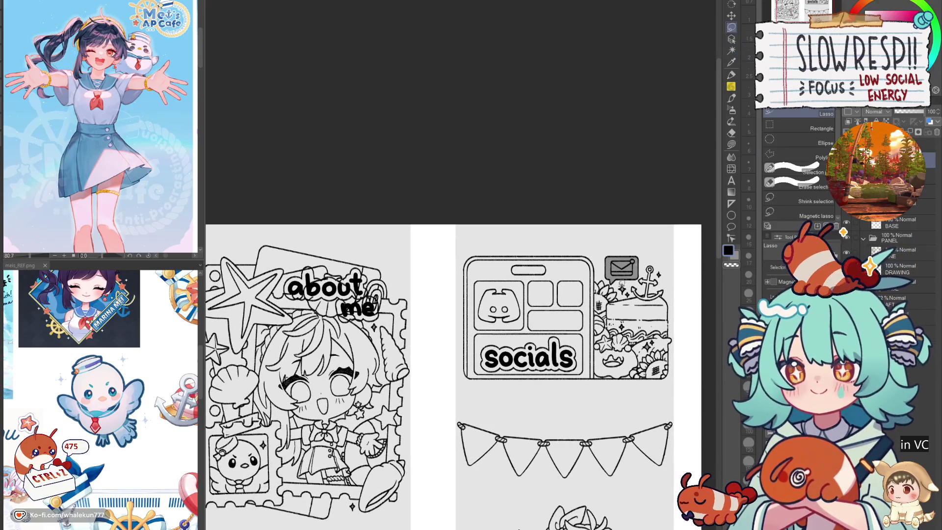
drag(555, 294, 604, 380)
scroll(898, 260, up, 1)
key(ctrl+d)
scroll(594, 381, up, 3)
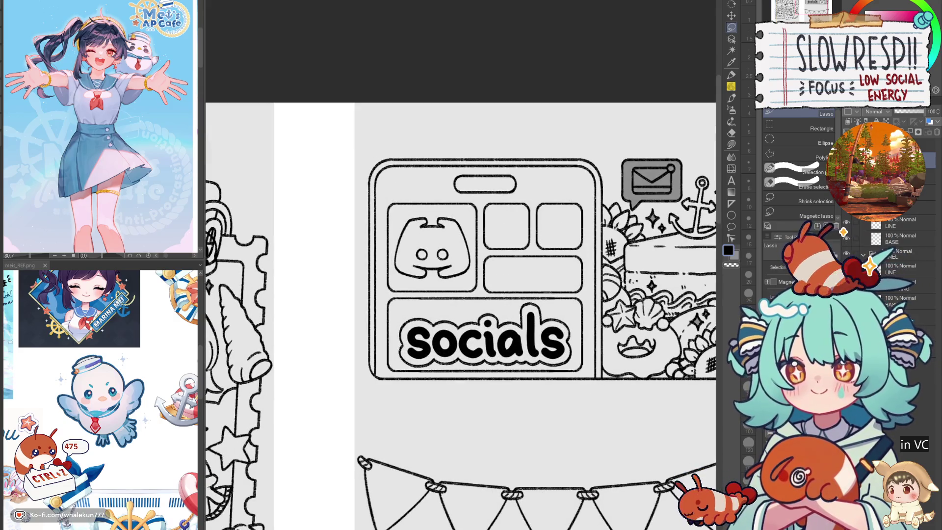
key(w)
click(562, 338)
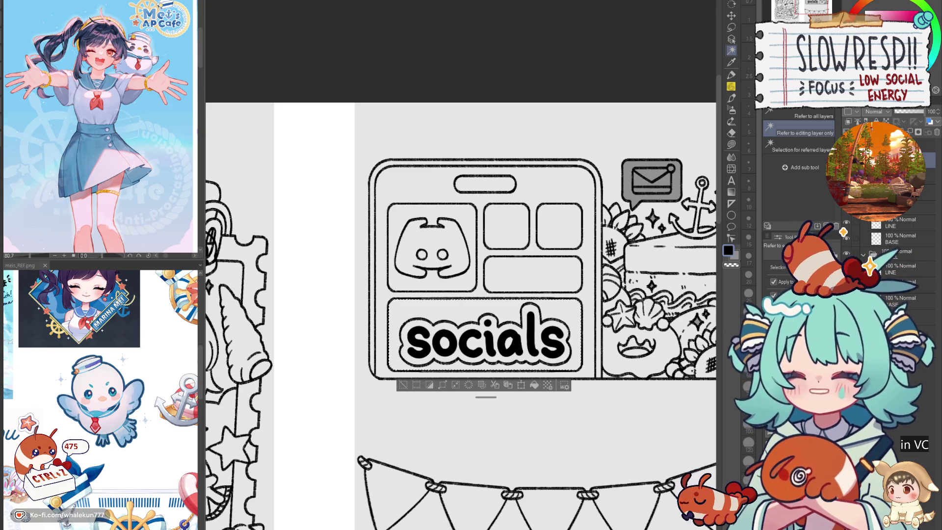
key(ctrl+d)
key(ctrl+t)
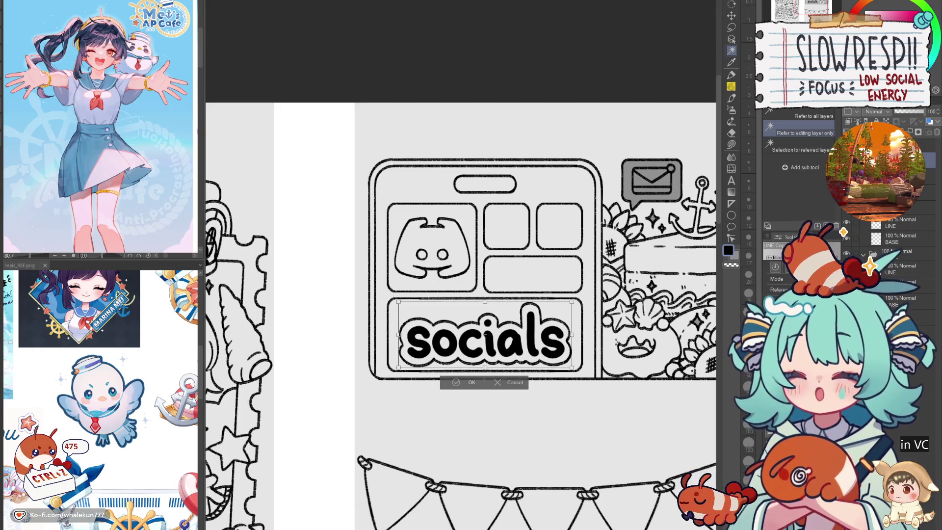
key(Return)
- Zoom out and pan to the top of the page showing the rules bunting sketch
scroll(566, 398, down, 5)
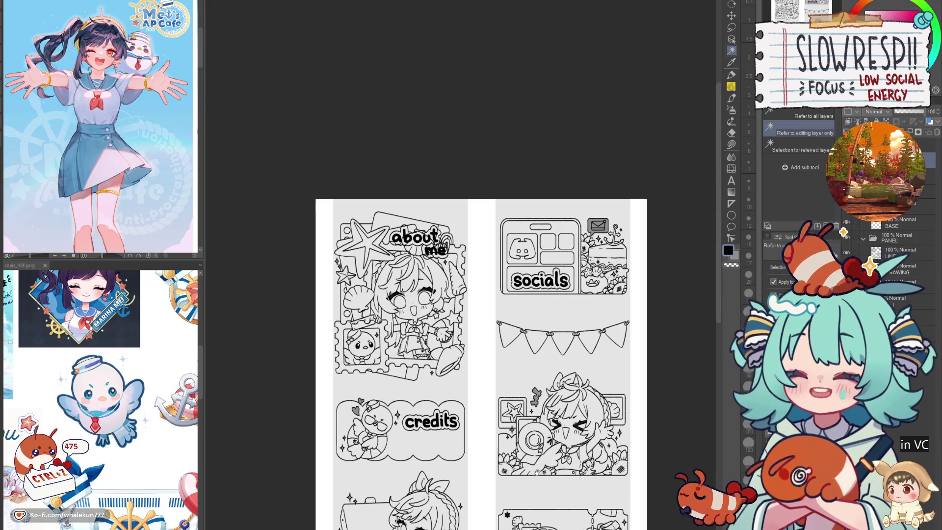
drag(544, 490, 552, 354)
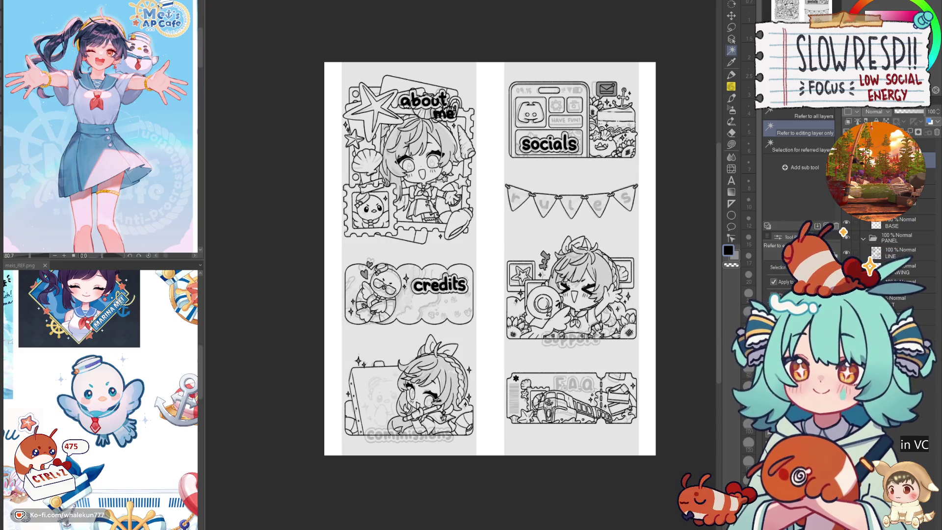
key(p)
scroll(537, 190, up, 3)
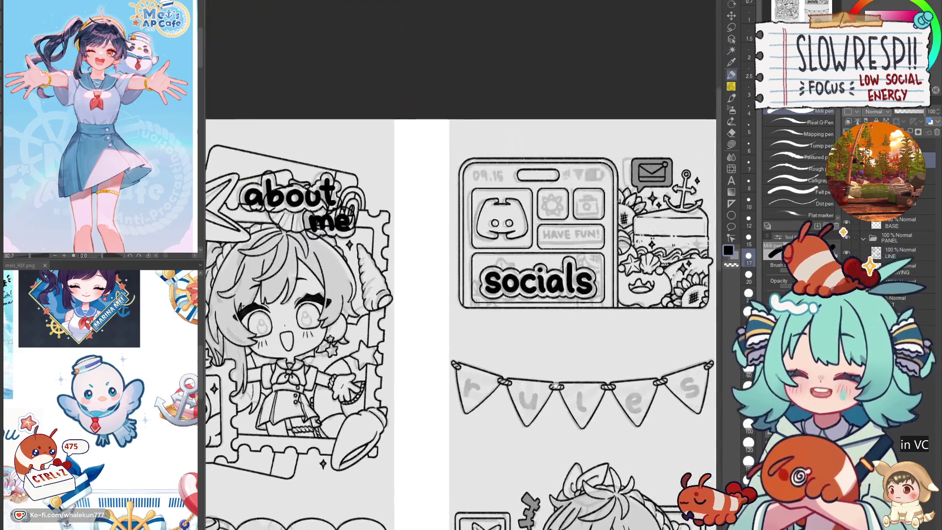
- Ink the letters r, u, l, e and s on the five bunting pennants
drag(555, 419, 556, 363)
scroll(506, 313, up, 2)
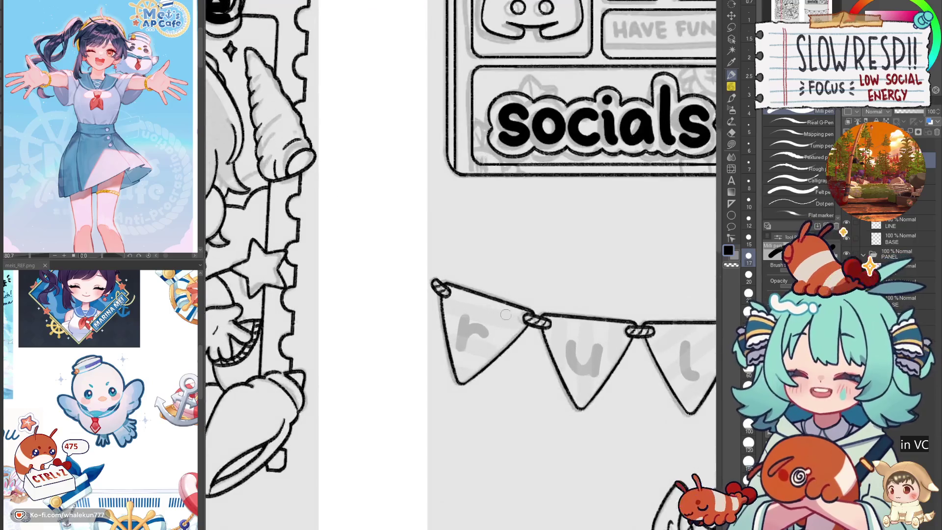
key(r)
drag(540, 328, 486, 332)
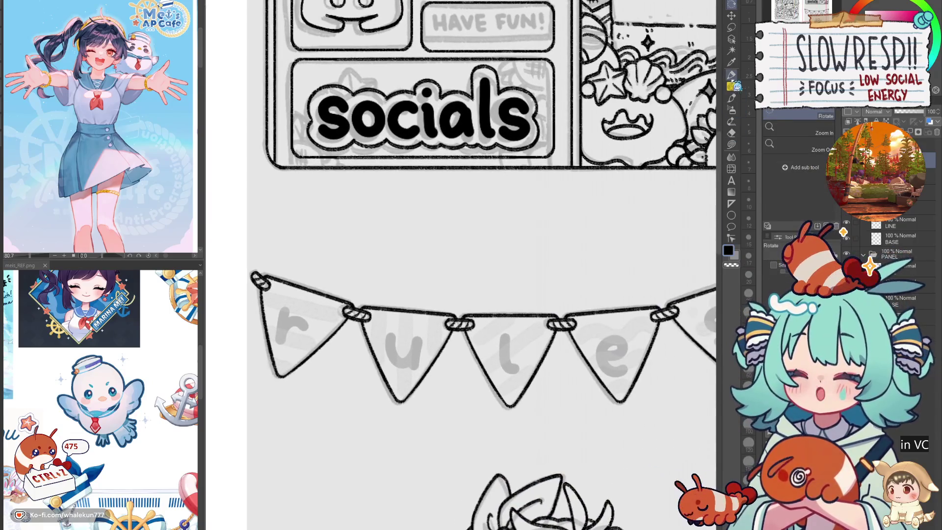
key(p)
scroll(387, 361, up, 2)
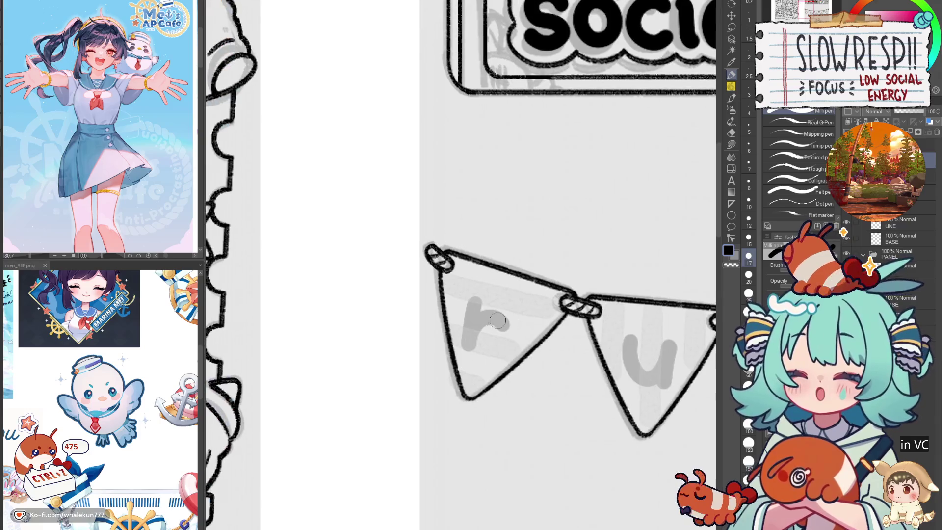
mouse_move(476, 298)
mouse_down()
mouse_move(469, 348)
mouse_move(503, 308)
mouse_move(512, 324)
mouse_up()
mouse_move(635, 368)
mouse_down()
mouse_move(539, 358)
mouse_move(550, 378)
mouse_move(573, 349)
mouse_up()
key(ctrl+z)
mouse_move(530, 323)
mouse_down()
mouse_move(535, 363)
mouse_move(565, 357)
mouse_move(576, 376)
mouse_up()
mouse_move(702, 332)
mouse_down()
mouse_move(596, 337)
mouse_move(614, 388)
mouse_move(627, 372)
mouse_up()
click(597, 337)
drag(687, 354, 527, 352)
mouse_move(578, 358)
mouse_down()
mouse_move(597, 357)
mouse_move(582, 330)
mouse_move(588, 385)
mouse_move(619, 367)
mouse_up()
drag(686, 343, 537, 358)
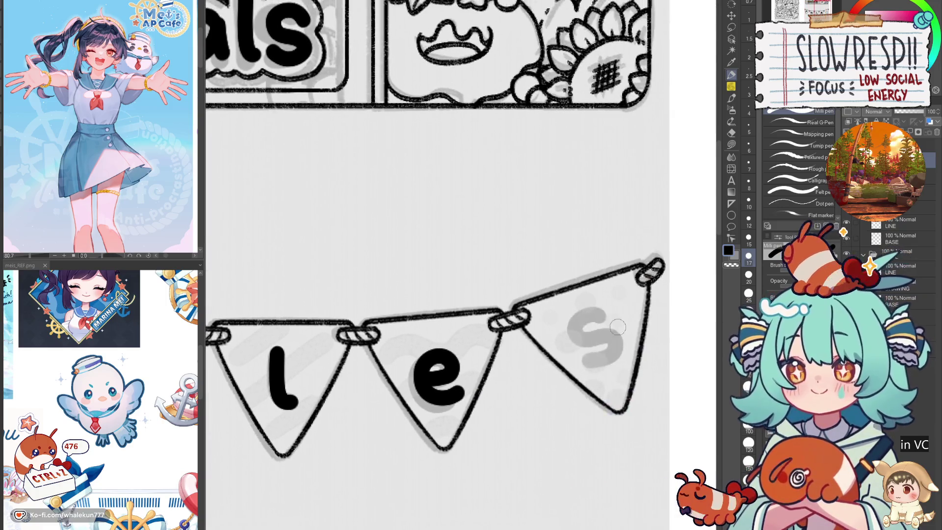
mouse_move(601, 318)
mouse_down()
mouse_move(573, 318)
mouse_move(609, 339)
mouse_move(617, 364)
mouse_move(582, 361)
mouse_up()
scroll(598, 353, down, 5)
scroll(615, 347, up, 4)
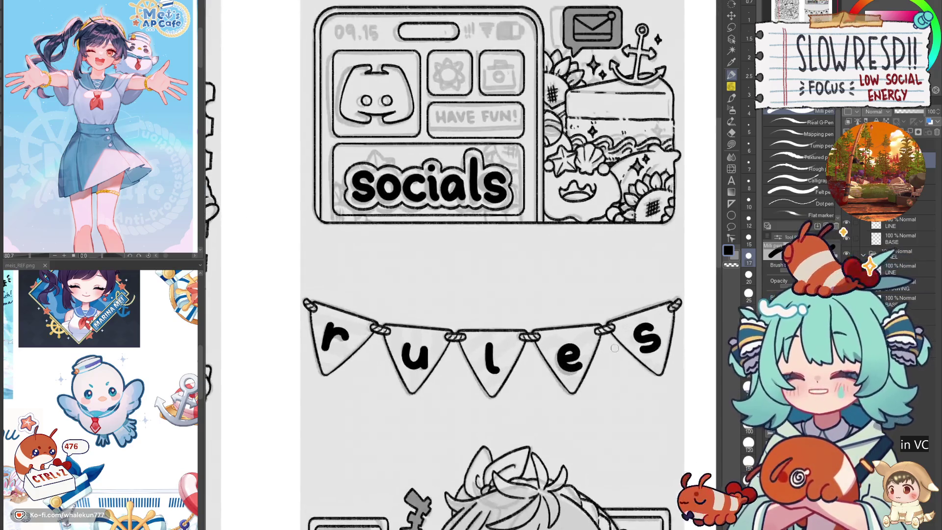
- Lasso the u flag, then lasso and shift the e flag slightly left and up
key(m)
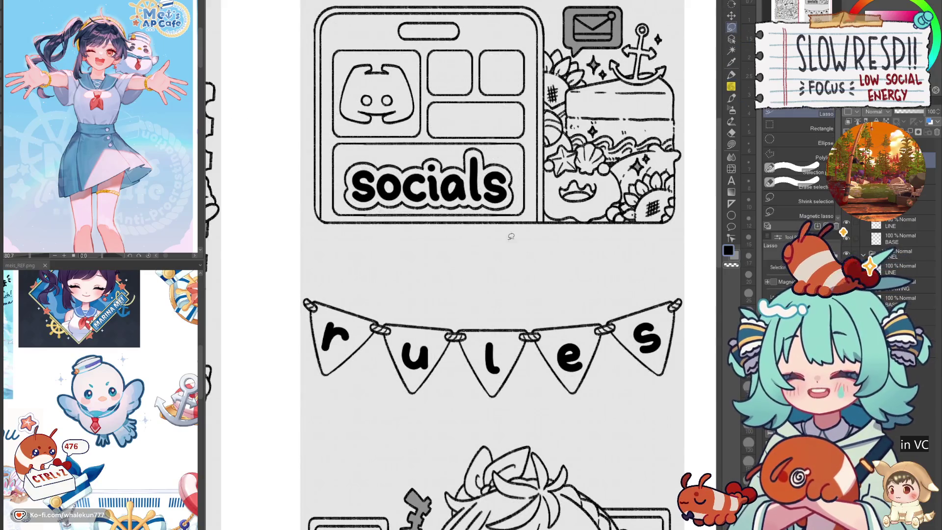
drag(431, 300, 461, 385)
key(k)
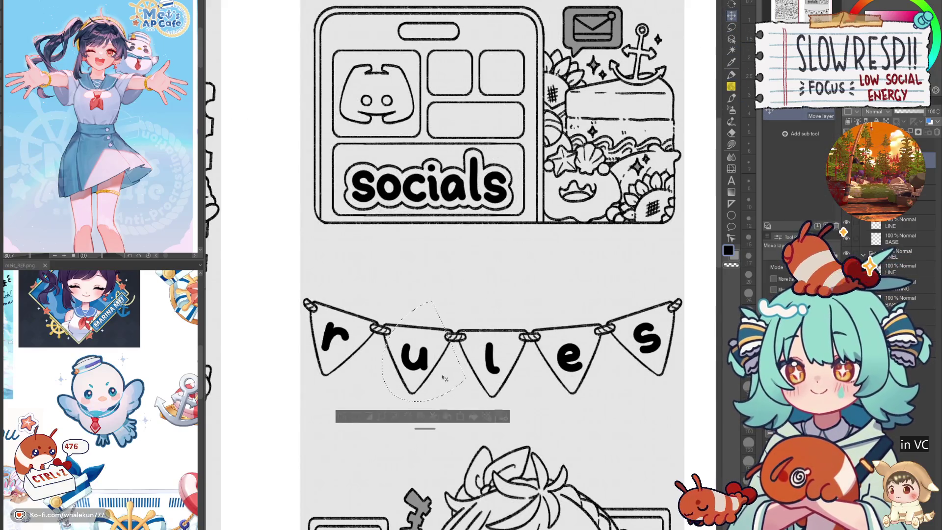
key(ctrl+d)
click(733, 40)
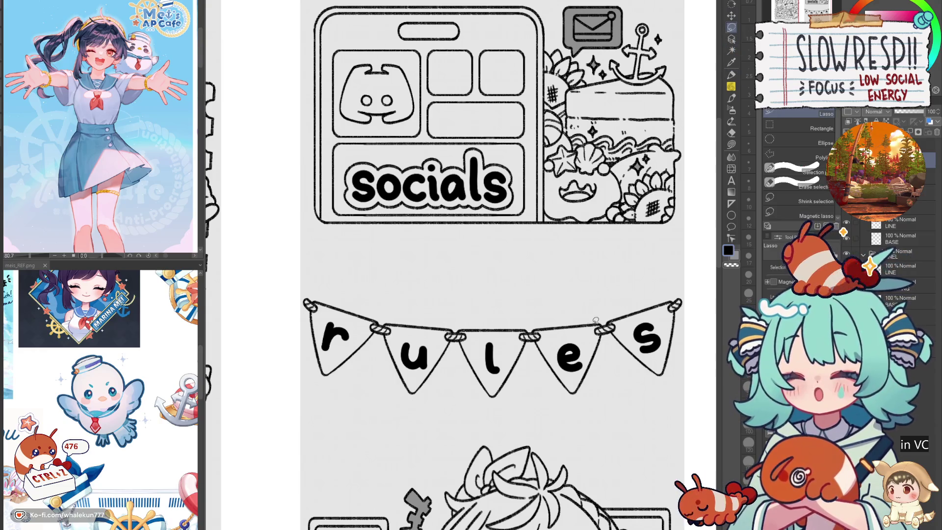
drag(599, 322, 603, 325)
key(k)
drag(587, 386, 588, 384)
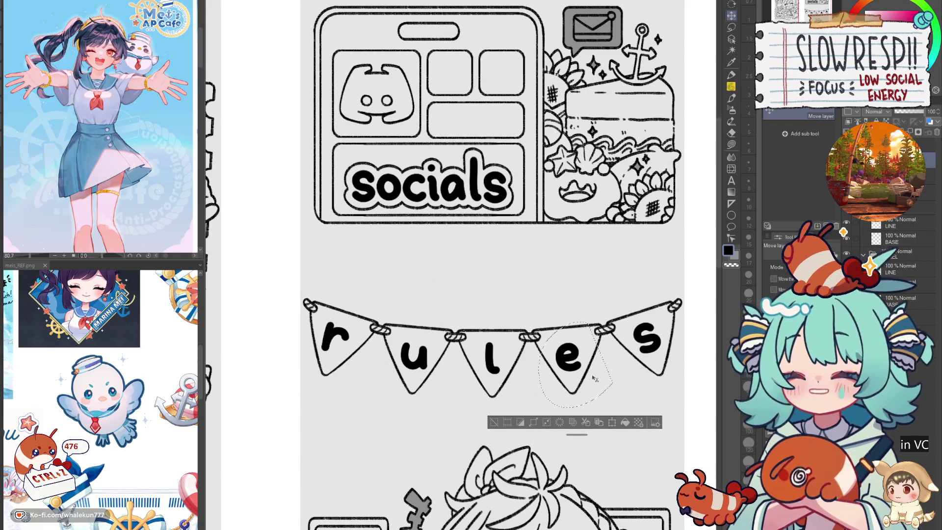
key(ctrl+d)
- Lasso and nudge the s flag down-right and the r flag slightly right
key(m)
drag(655, 297, 631, 301)
key(k)
drag(661, 356, 662, 356)
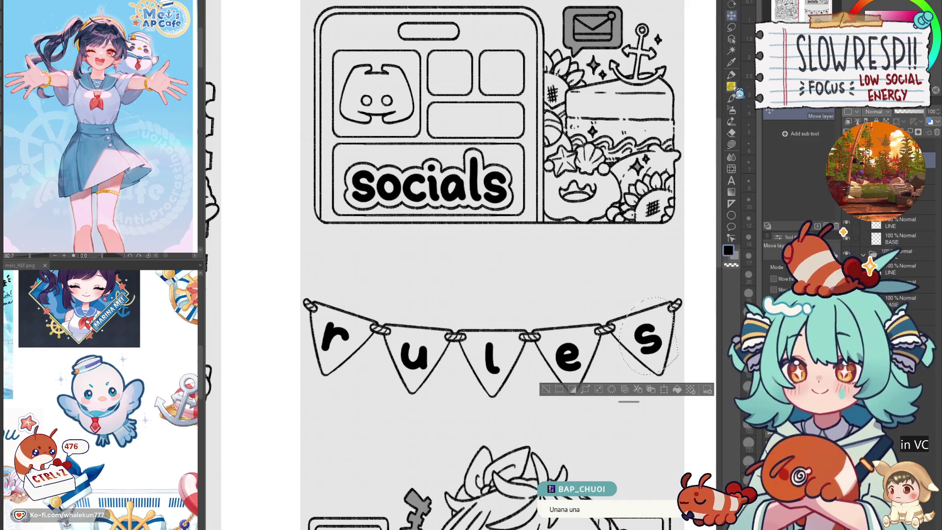
key(ctrl+d)
key(m)
drag(334, 290, 326, 293)
key(k)
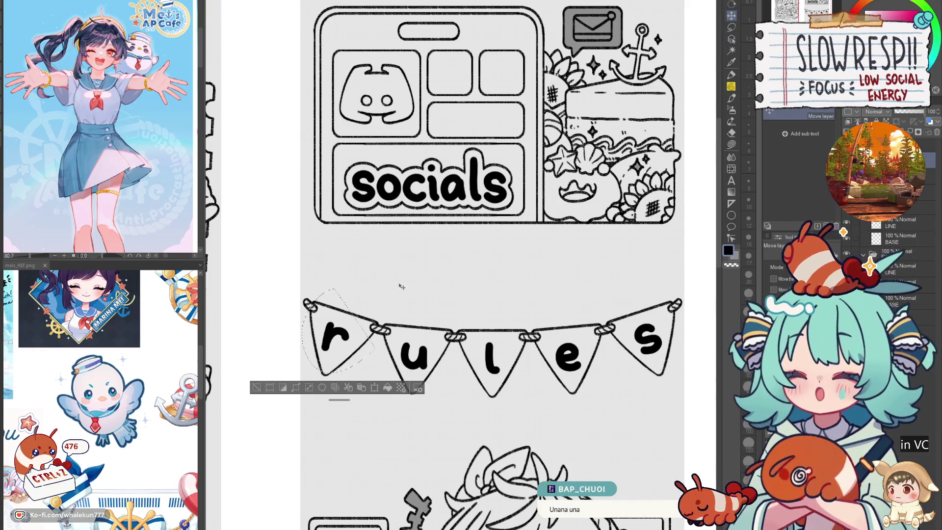
drag(362, 334, 364, 345)
key(ctrl+d)
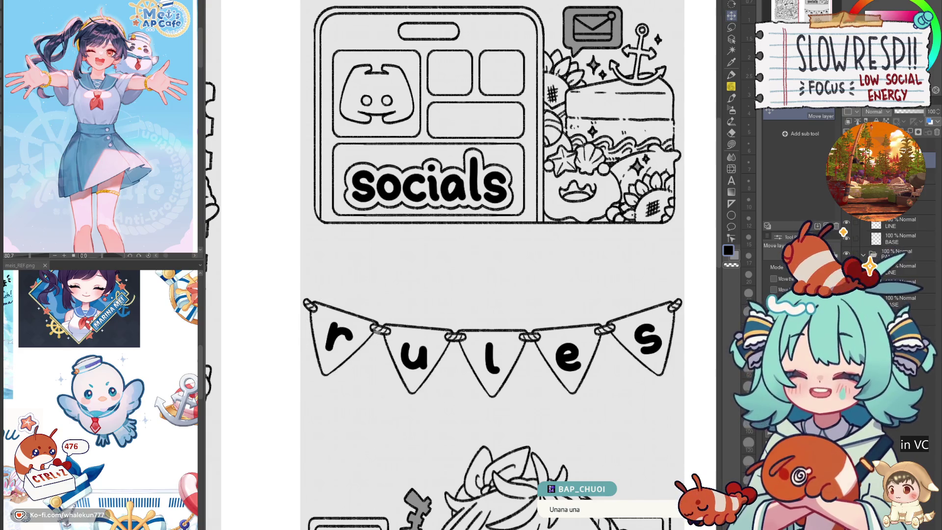
scroll(600, 412, down, 5)
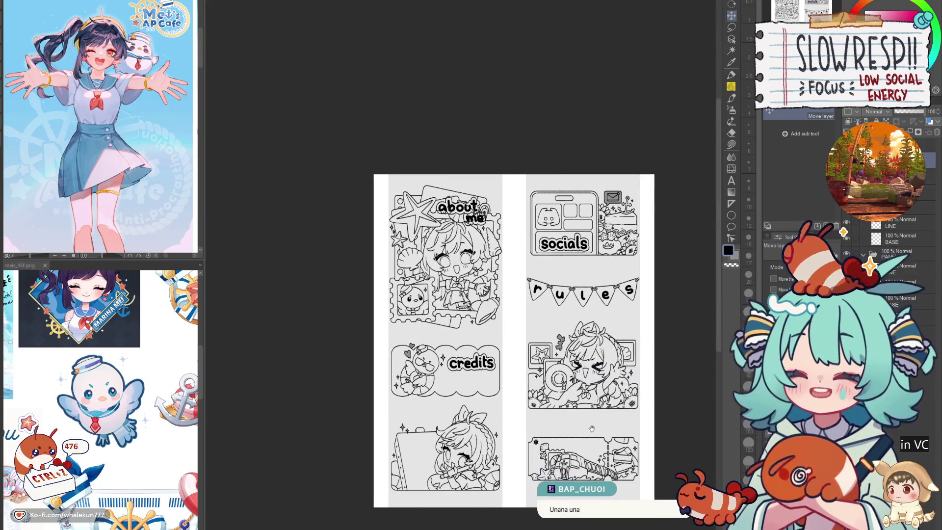
- Pan to the lower panels and turn on the sketch layer to reveal the commissions lettering
scroll(595, 423, up, 3)
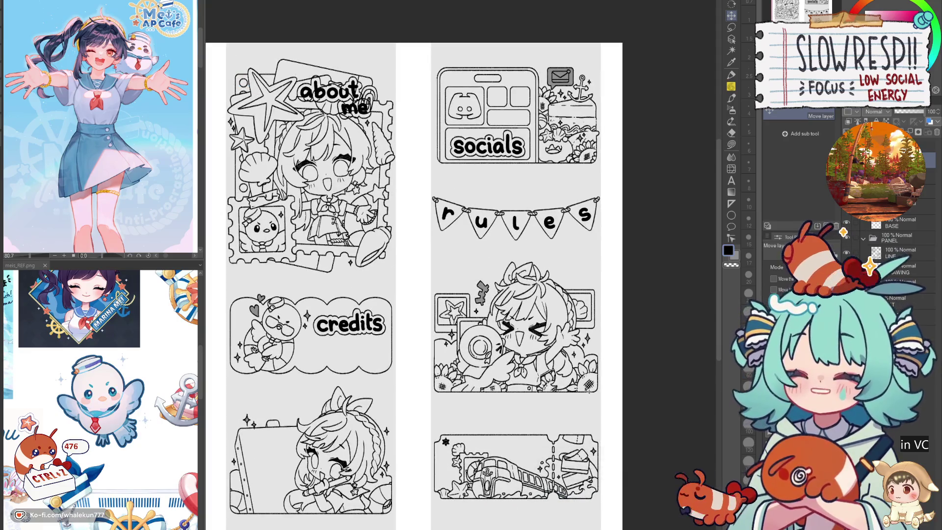
key(p)
drag(479, 424, 590, 326)
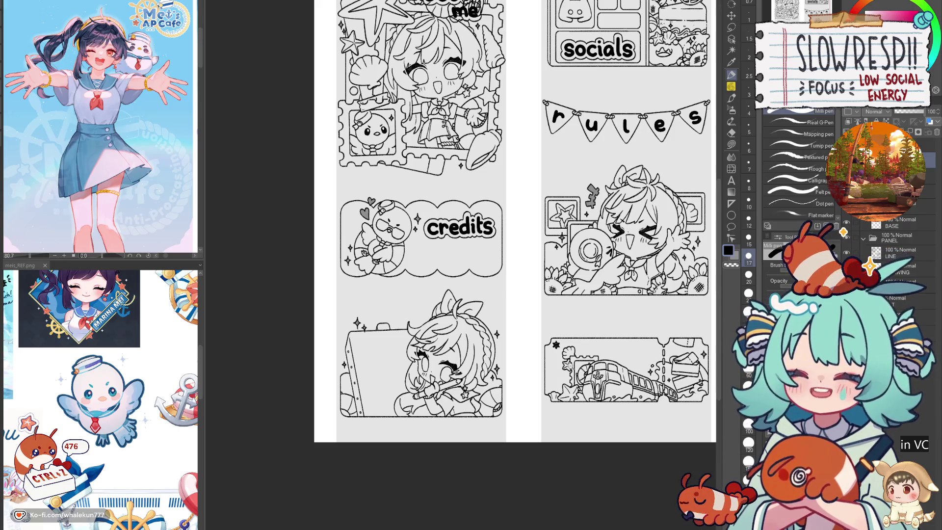
scroll(569, 365, up, 2)
click(846, 238)
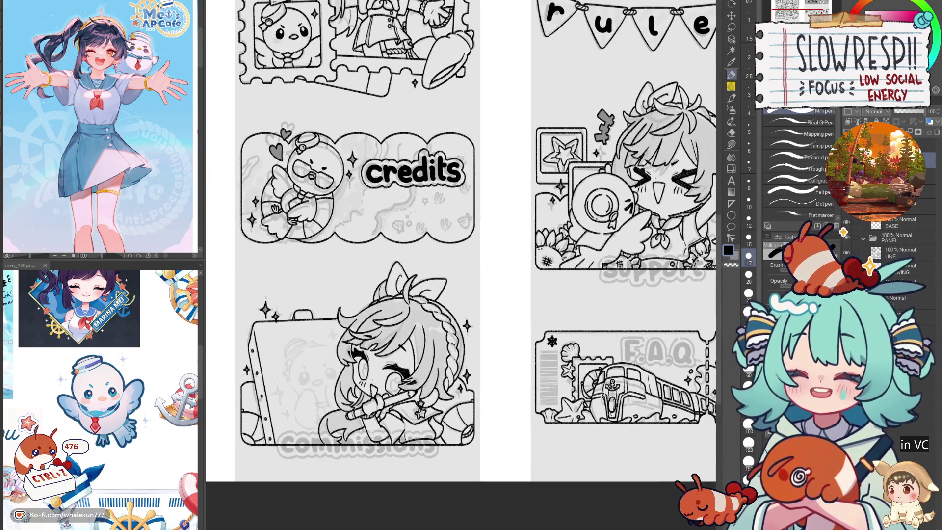
scroll(293, 365, up, 6)
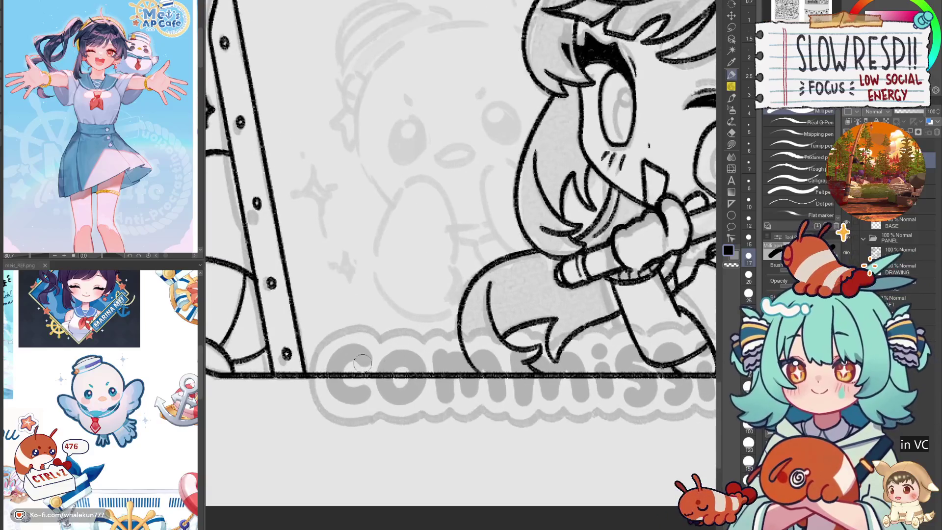
- Ink the C and o of 'Commissions' over the sketched lettering with the Milli pen
mouse_move(363, 363)
mouse_down()
mouse_move(327, 370)
mouse_move(365, 392)
mouse_up()
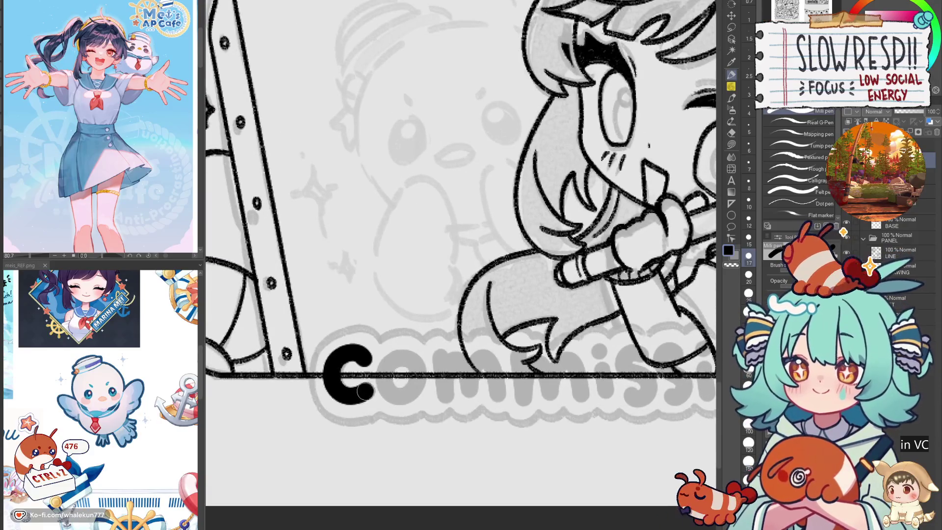
mouse_move(402, 363)
mouse_down()
mouse_move(378, 373)
mouse_move(423, 380)
mouse_move(403, 352)
mouse_move(388, 358)
mouse_move(417, 385)
mouse_move(381, 367)
mouse_move(423, 387)
mouse_move(406, 373)
mouse_move(383, 392)
mouse_move(407, 357)
mouse_move(400, 393)
mouse_move(421, 375)
mouse_move(401, 357)
mouse_move(402, 393)
mouse_move(411, 373)
mouse_move(444, 417)
mouse_up()
click(847, 252)
key(ctrl+z)
key(ctrl+z)
key(ctrl+z)
key(ctrl+z)
key(ctrl+z)
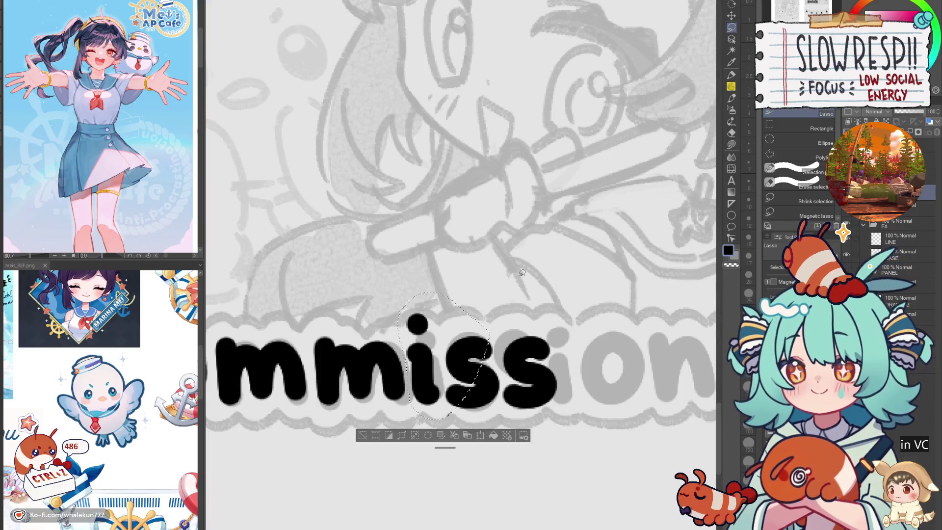
- Copy-paste the inked i and place the duplicate further along the word
key(ctrl+c)
key(ctrl+v)
key(k)
drag(428, 384, 805, 365)
key(ctrl+d)
- Lasso the o and nudge it right to even out the letter spacing
key(m)
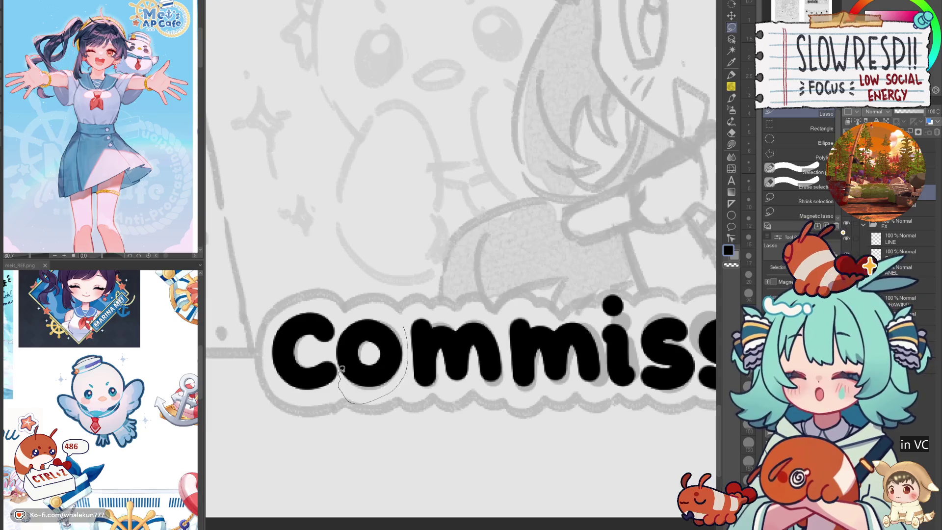
drag(339, 339, 366, 304)
scroll(353, 344, up, 5)
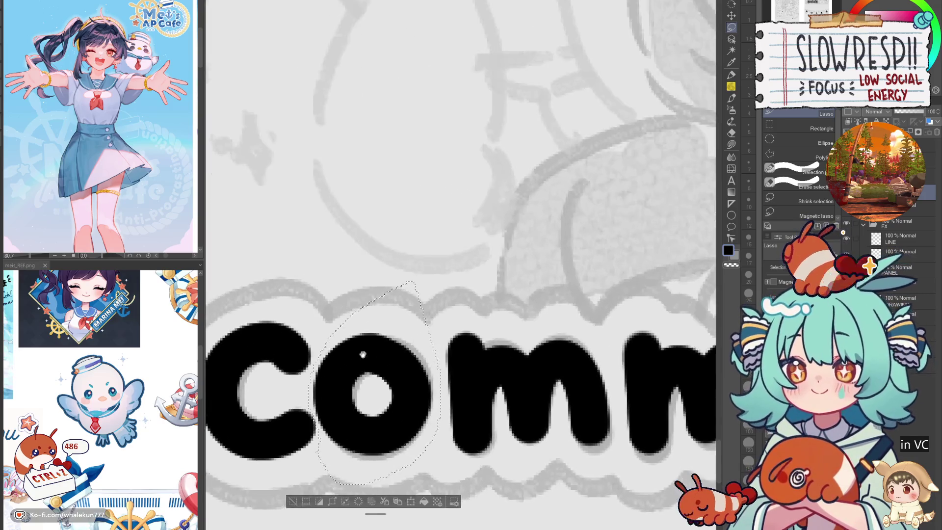
key(ctrl+d)
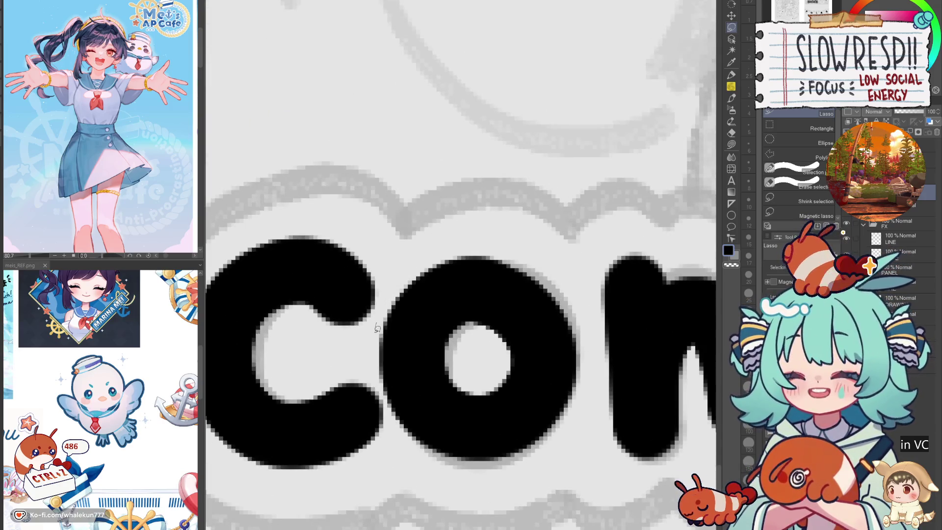
mouse_move(563, 462)
mouse_down()
mouse_move(502, 216)
mouse_move(388, 294)
mouse_up()
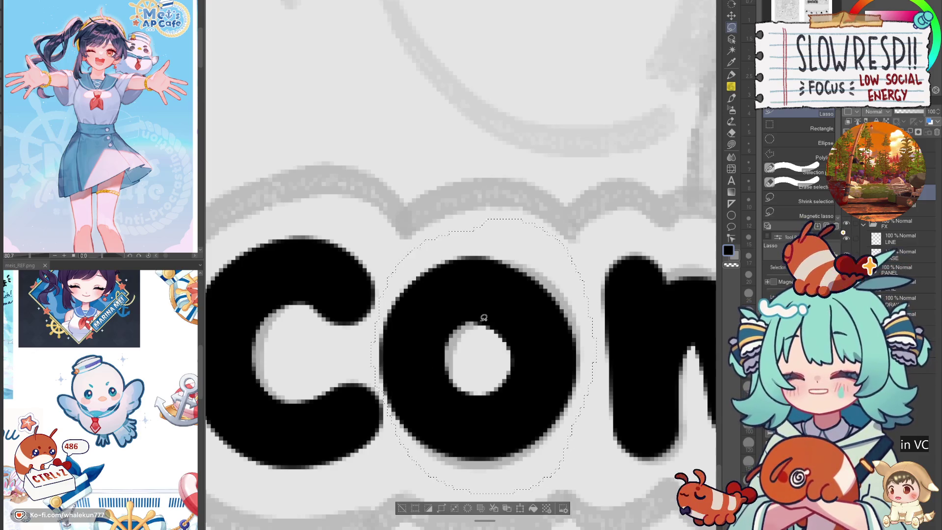
key(k)
key(Right)
key(Right)
key(Right)
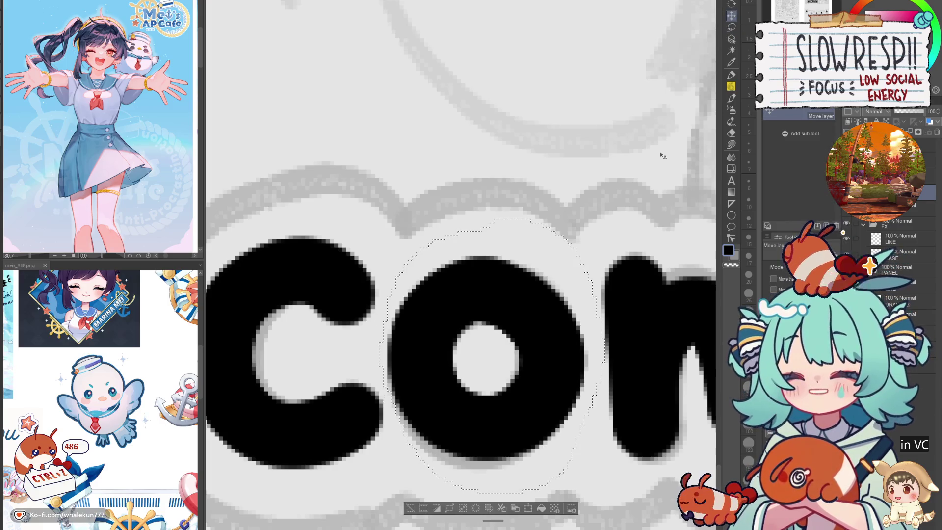
scroll(483, 308, down, 5)
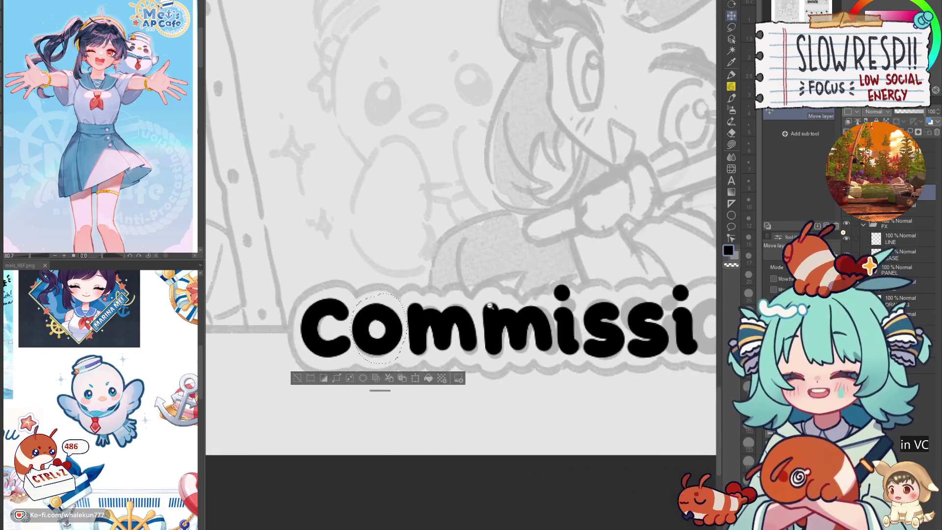
scroll(482, 308, up, 2)
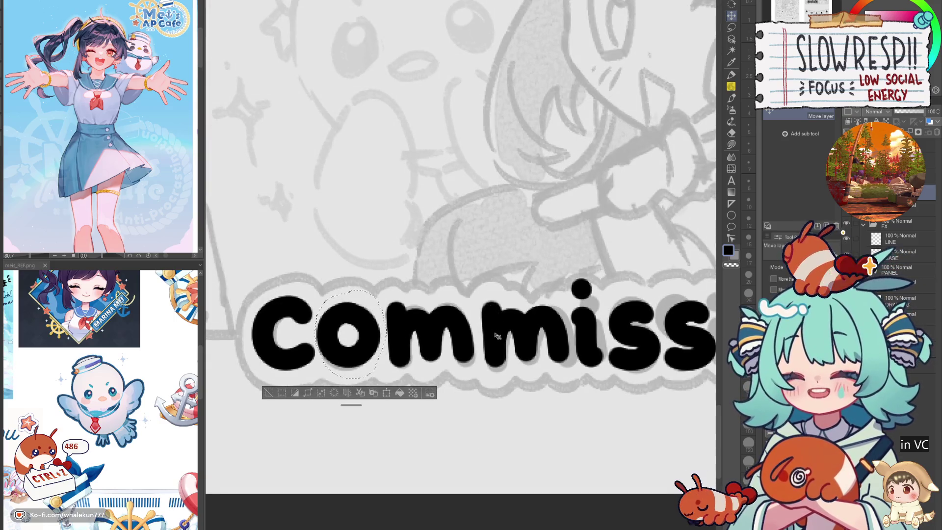
key(ctrl+d)
- Ink the n and place a copied s after 'mission' to finish the word
mouse_move(497, 335)
mouse_down()
mouse_move(461, 335)
mouse_move(491, 363)
mouse_move(677, 380)
mouse_move(522, 383)
mouse_move(555, 387)
mouse_up()
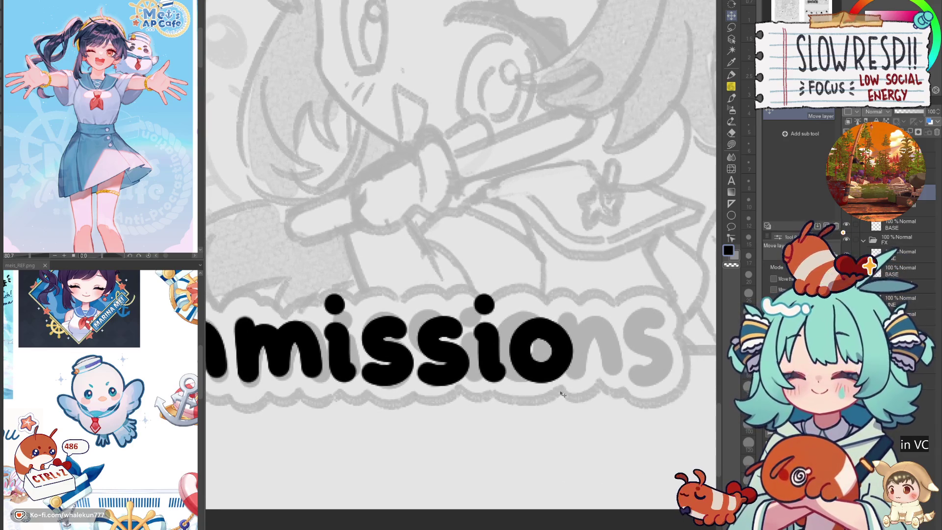
click(731, 75)
mouse_move(588, 319)
mouse_down()
mouse_move(589, 378)
mouse_move(586, 338)
mouse_move(590, 361)
mouse_move(619, 324)
mouse_move(626, 367)
mouse_up()
key(ctrl+z)
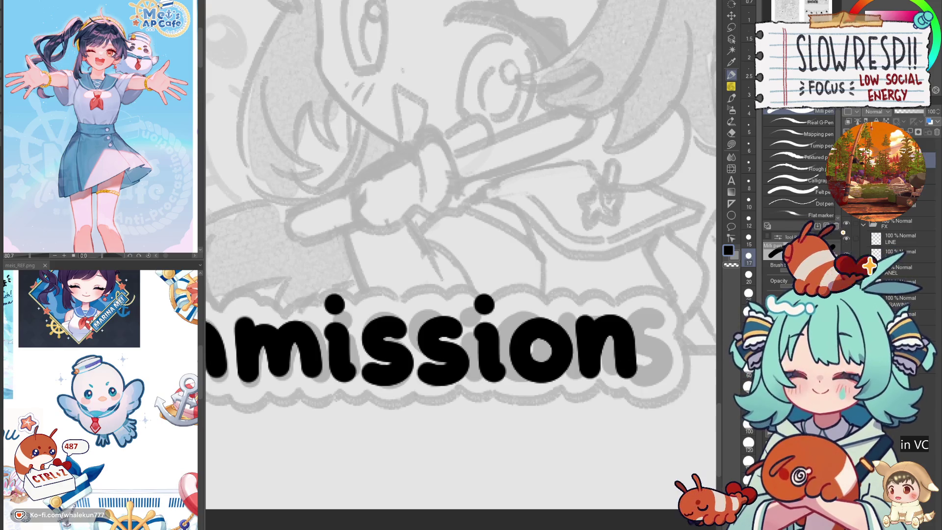
key(k)
drag(436, 372, 663, 385)
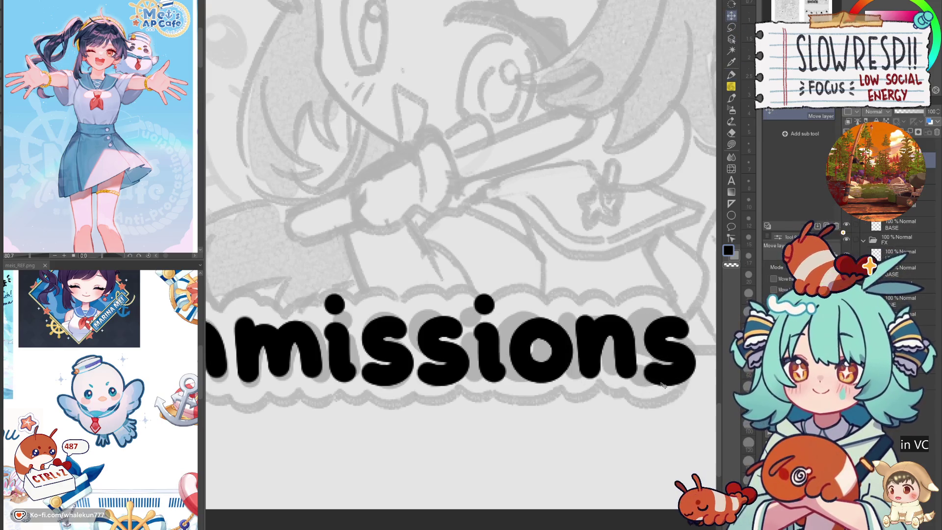
scroll(663, 397, down, 4)
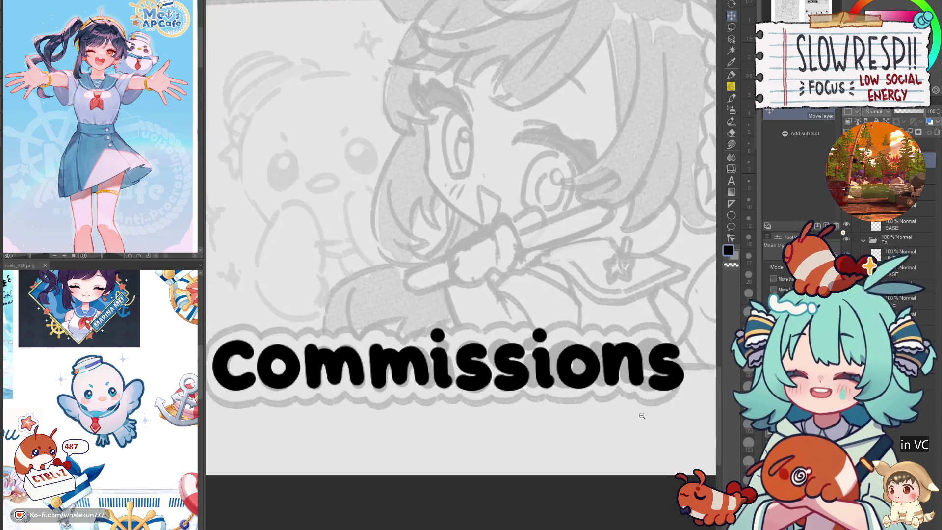
- Lasso the C of 'Commissions' and switch to the Move layer tool
scroll(624, 415, down, 1)
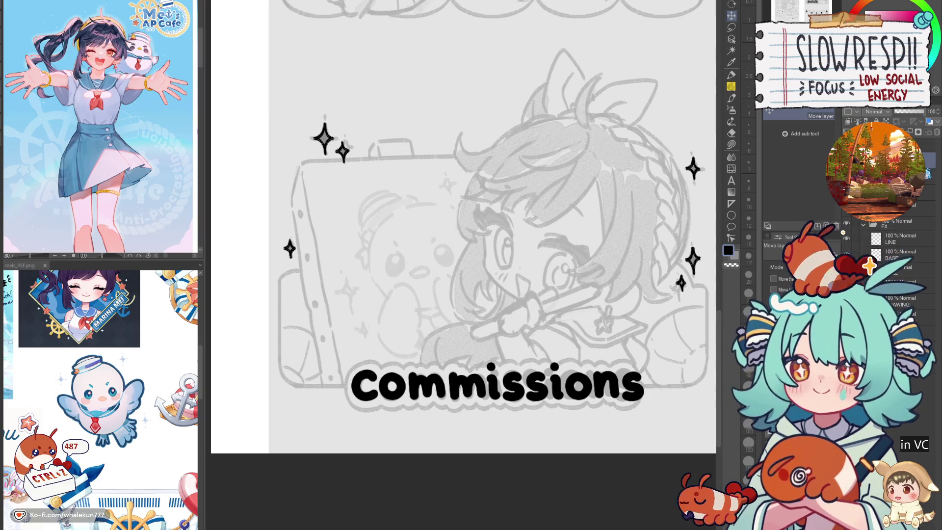
scroll(636, 411, up, 2)
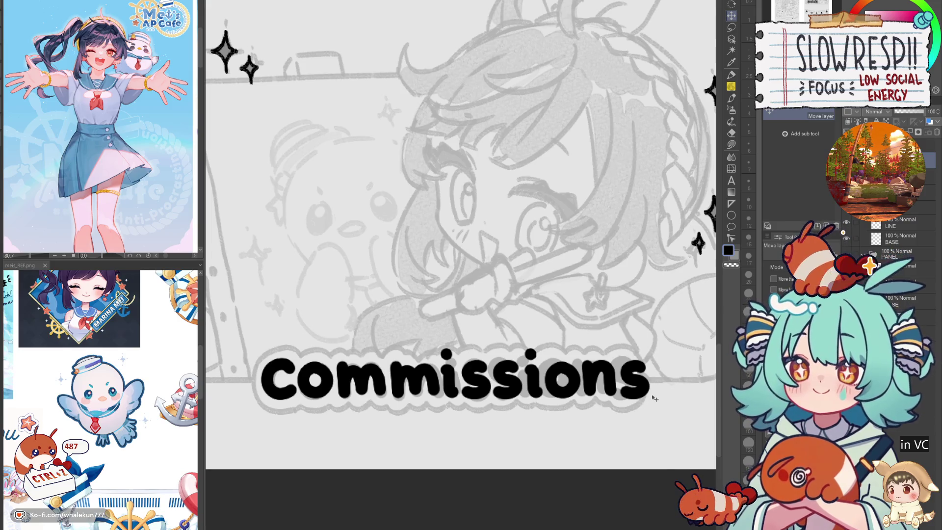
scroll(898, 260, down, 1)
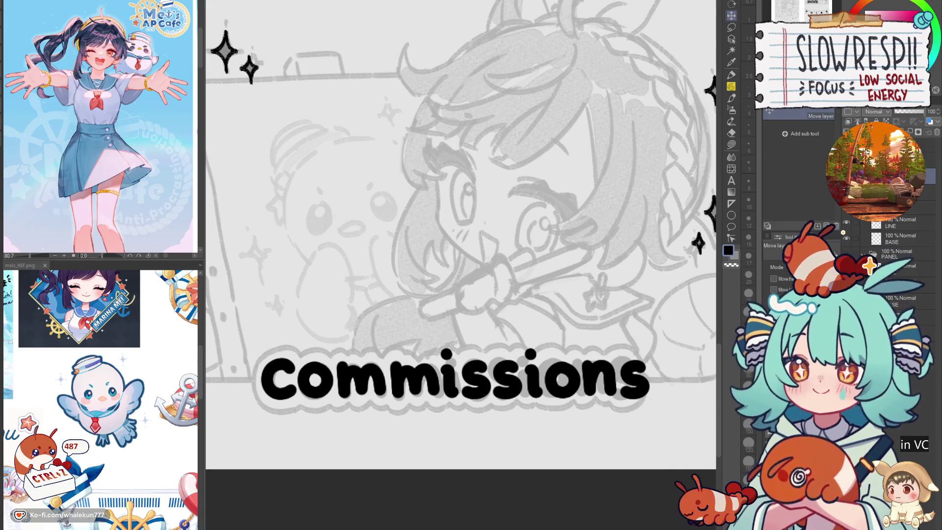
key(m)
scroll(510, 299, up, 3)
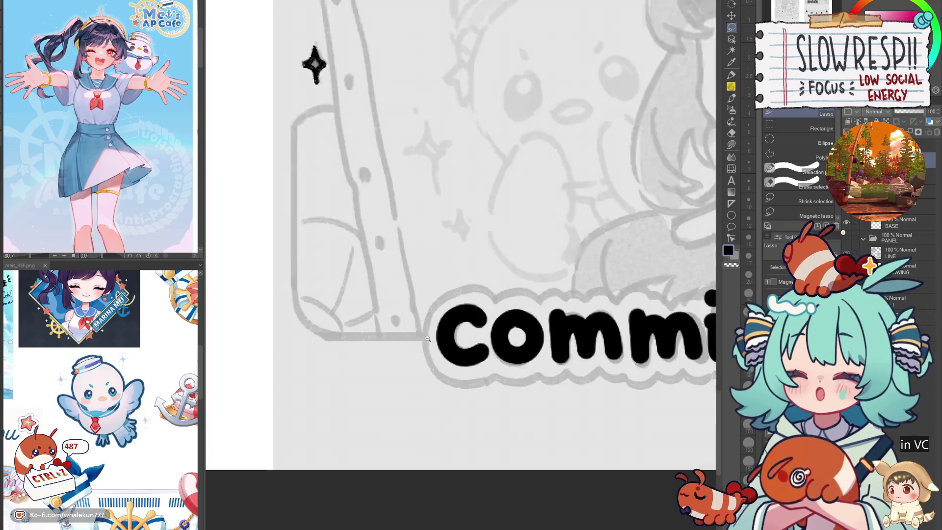
scroll(510, 300, up, 2)
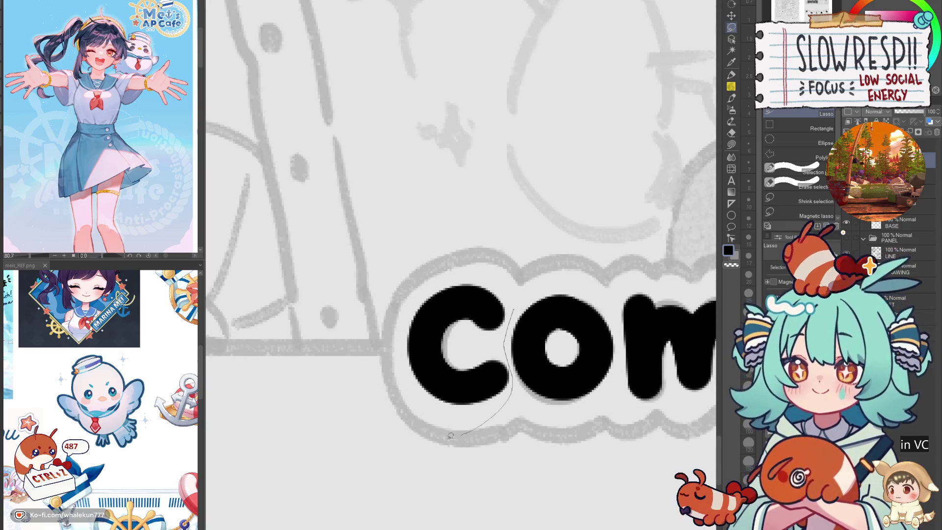
drag(465, 431, 498, 259)
key(k)
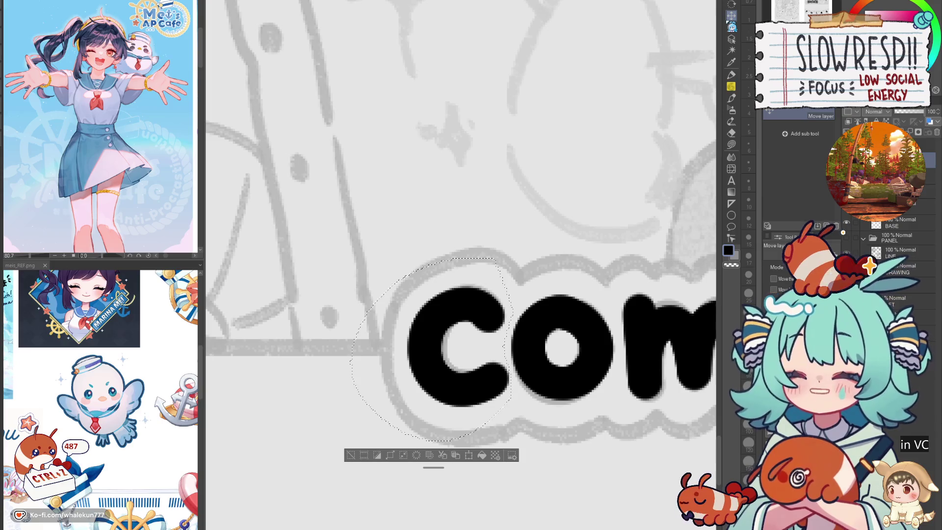
scroll(532, 390, down, 5)
key(ctrl+d)
- Hide the sketch to check, nudge the C down one step, deselect, and re-show the sketch
click(847, 267)
key(ctrl+z)
key(ctrl+z)
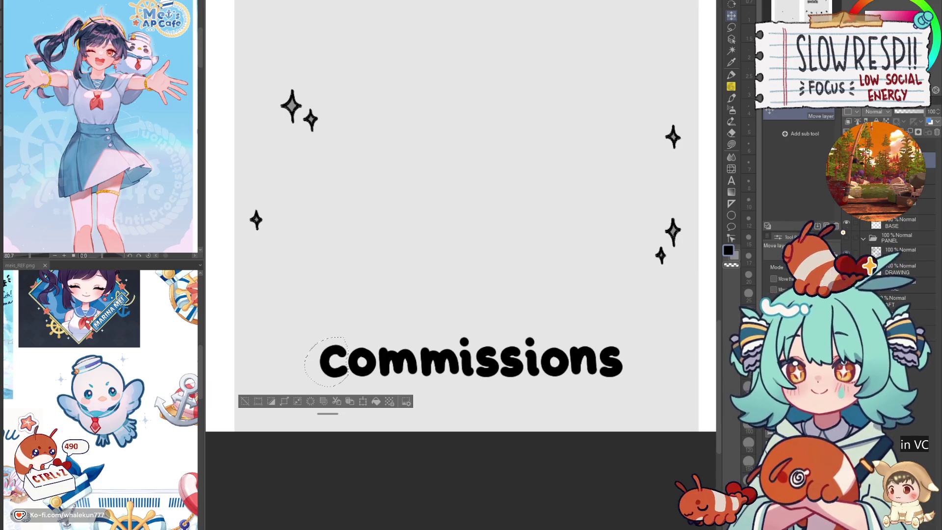
key(ctrl+d)
key(ctrl+z)
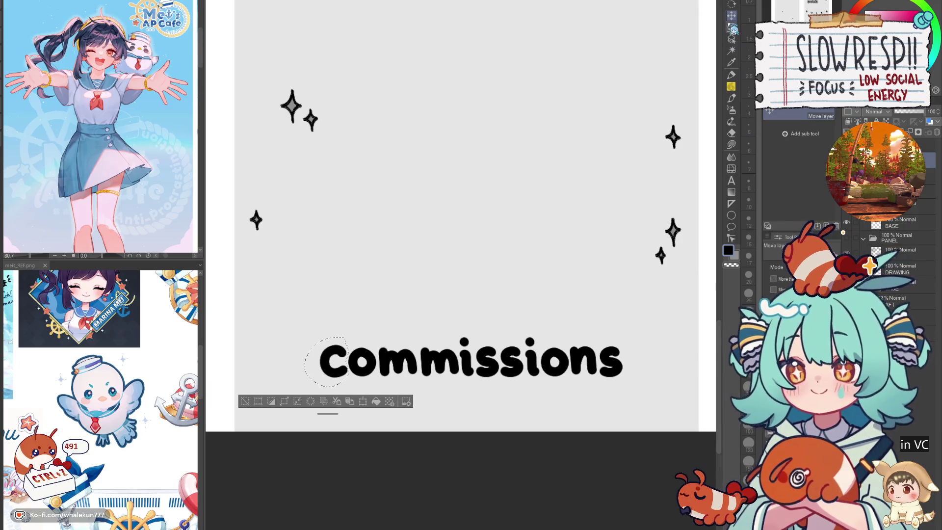
key(Down)
key(Down)
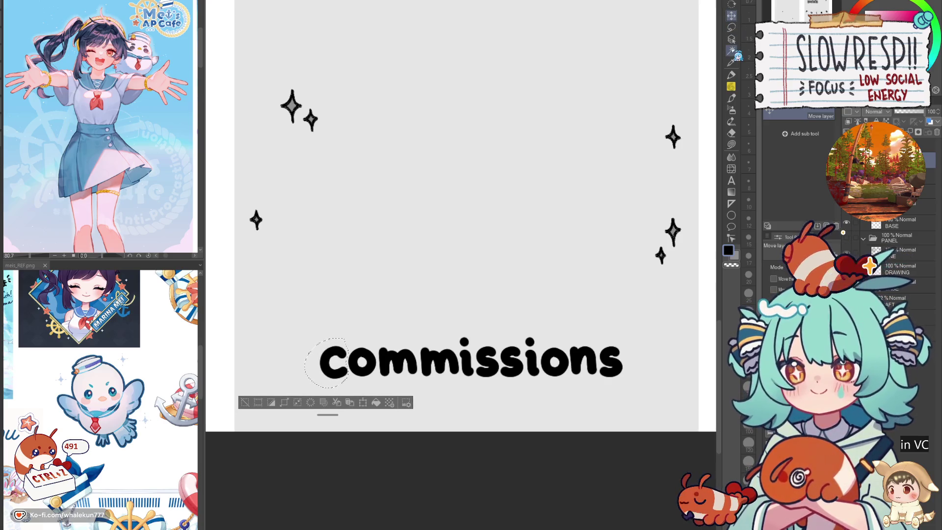
key(ctrl+d)
click(846, 253)
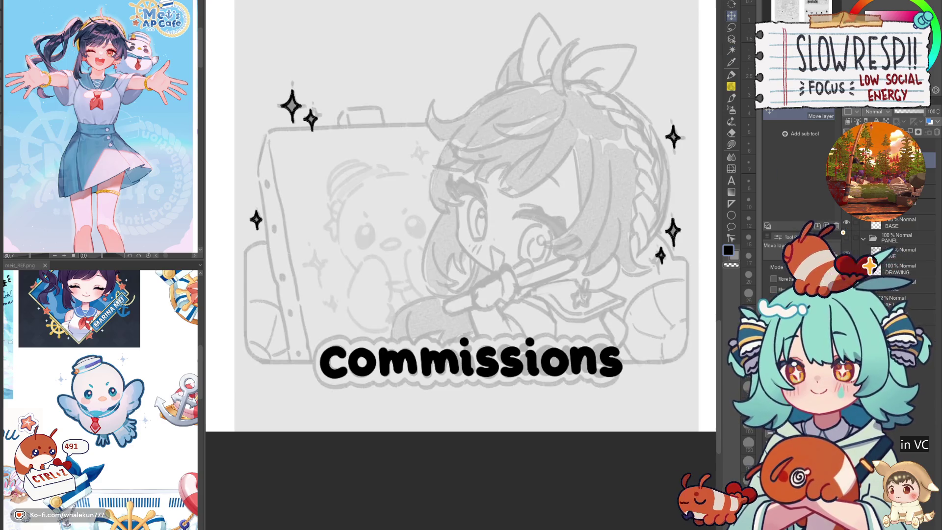
- With the pencil, try several wavy outline arcs over and down the left of the C
click(731, 87)
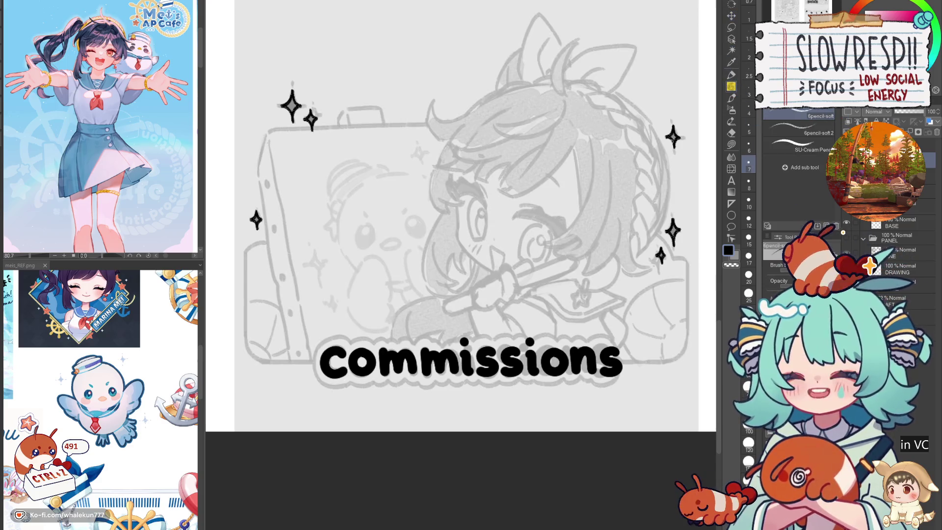
drag(418, 345, 511, 285)
scroll(511, 286, up, 3)
mouse_move(429, 290)
mouse_down()
mouse_move(397, 322)
mouse_move(393, 356)
mouse_up()
key(ctrl+z)
mouse_move(496, 287)
mouse_down()
mouse_move(428, 282)
mouse_move(391, 361)
mouse_move(431, 412)
mouse_move(483, 404)
mouse_move(495, 387)
mouse_up()
key(ctrl+z)
mouse_move(501, 295)
mouse_down()
mouse_move(450, 280)
mouse_move(421, 295)
mouse_move(497, 288)
mouse_move(456, 276)
mouse_move(392, 340)
mouse_move(391, 385)
mouse_move(498, 289)
mouse_move(443, 280)
mouse_move(391, 362)
mouse_move(437, 417)
mouse_move(491, 410)
mouse_up()
key(ctrl+z)
key(ctrl+z)
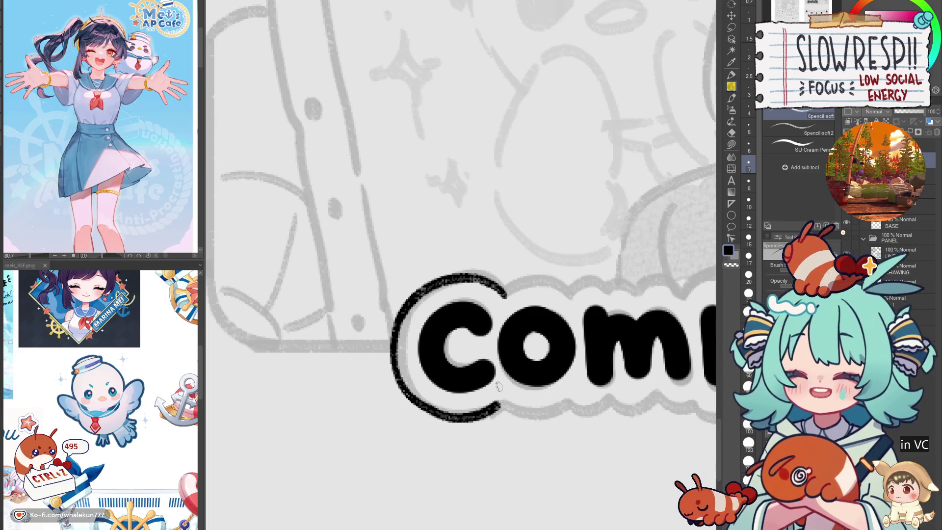
scroll(498, 386, down, 1)
key(ctrl+z)
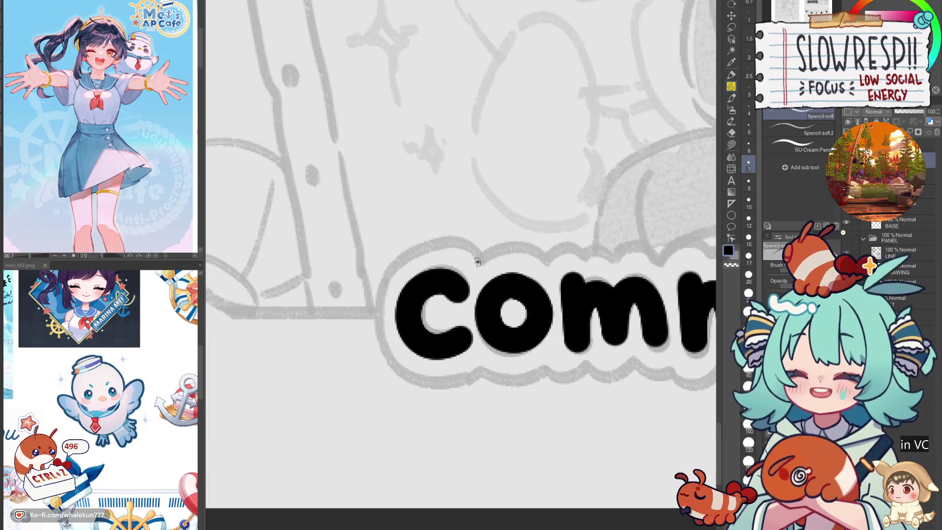
mouse_move(479, 262)
mouse_down()
mouse_move(436, 246)
mouse_move(375, 292)
mouse_move(395, 368)
mouse_up()
key(ctrl+z)
mouse_move(480, 262)
mouse_down()
mouse_move(461, 245)
mouse_move(385, 275)
mouse_move(372, 358)
mouse_move(417, 383)
mouse_move(479, 255)
mouse_move(431, 240)
mouse_move(365, 304)
mouse_move(400, 377)
mouse_up()
key(ctrl+z)
- Finish the bumpy outline around the C, arching over its top and curving under it
key(ctrl+z)
mouse_move(373, 322)
mouse_down()
mouse_move(412, 381)
mouse_move(475, 368)
mouse_up()
key(ctrl+z)
mouse_move(373, 314)
mouse_down()
mouse_move(372, 337)
mouse_move(422, 389)
mouse_move(476, 372)
mouse_up()
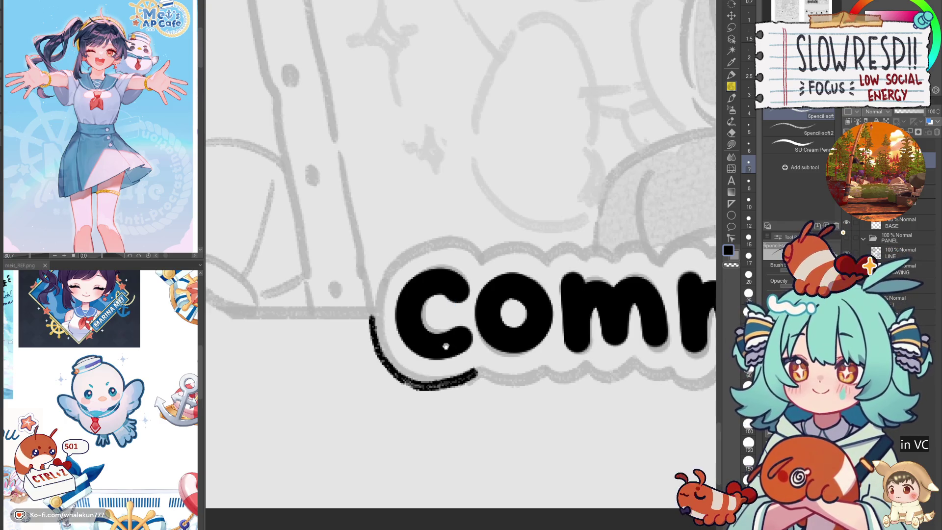
key(ctrl+z)
mouse_move(384, 339)
mouse_down()
mouse_move(408, 399)
mouse_move(422, 409)
mouse_move(390, 378)
mouse_move(414, 405)
mouse_move(386, 363)
mouse_move(439, 410)
mouse_move(461, 398)
mouse_up()
key(ctrl+z)
key(ctrl+z)
key(ctrl+z)
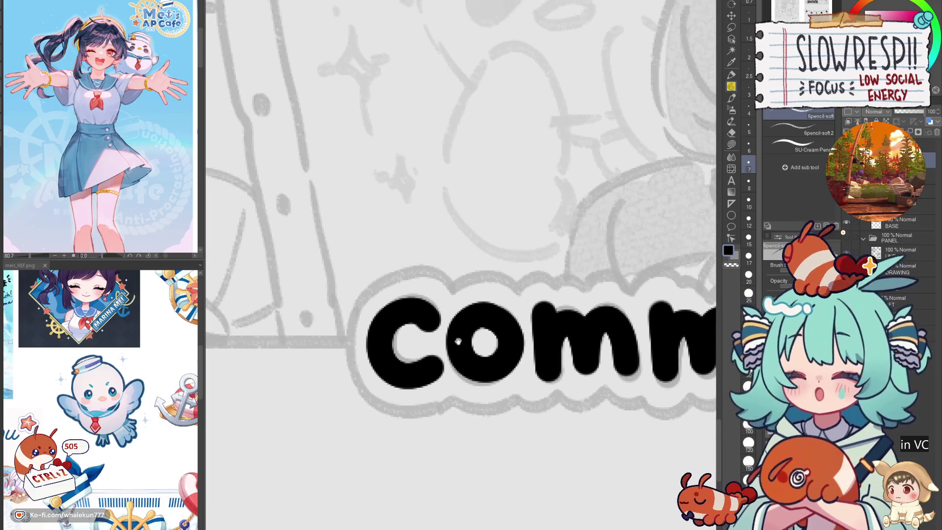
key(ctrl+z)
mouse_move(406, 273)
mouse_down()
mouse_move(371, 288)
mouse_move(342, 336)
mouse_move(353, 389)
mouse_move(378, 403)
mouse_up()
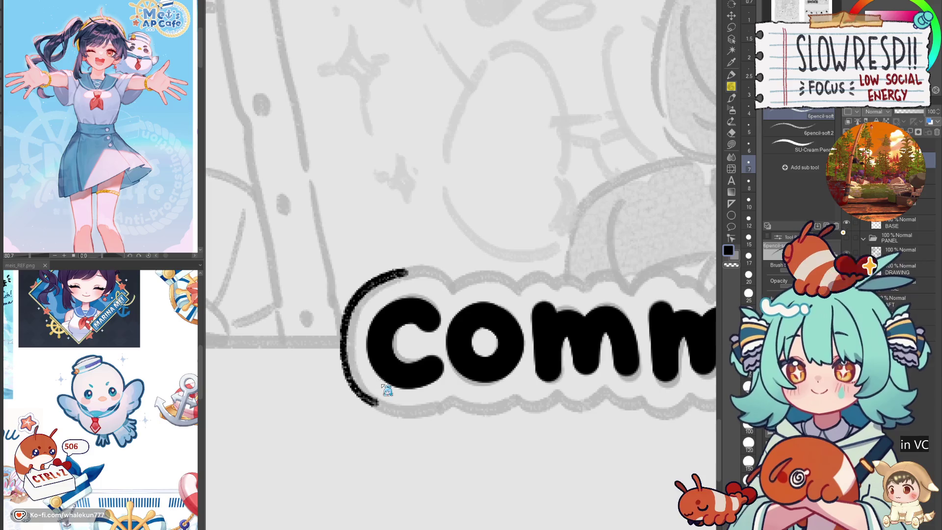
key(ctrl+z)
scroll(430, 271, up, 2)
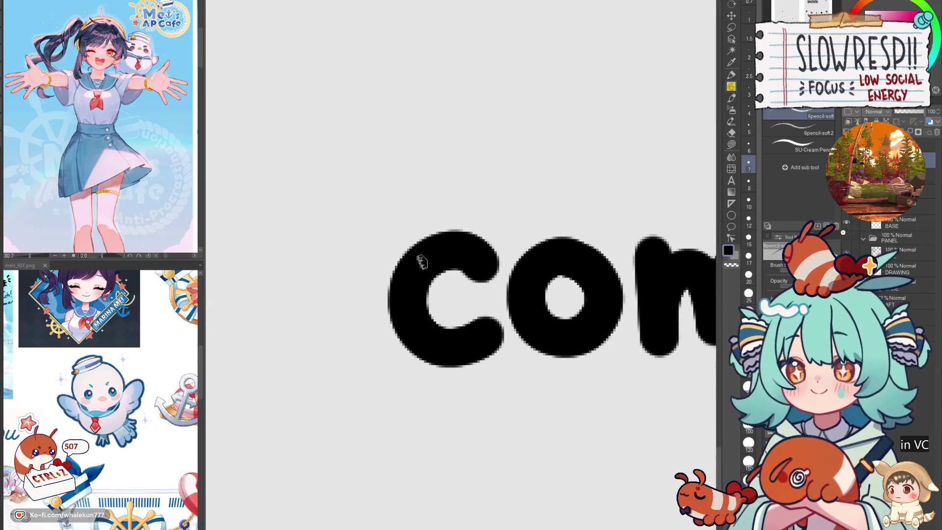
mouse_move(368, 258)
mouse_down()
mouse_move(355, 284)
mouse_move(369, 351)
mouse_move(406, 216)
mouse_up()
key(ctrl+z)
mouse_move(360, 262)
mouse_down()
mouse_move(384, 226)
mouse_move(453, 195)
mouse_move(498, 211)
mouse_up()
key(ctrl+z)
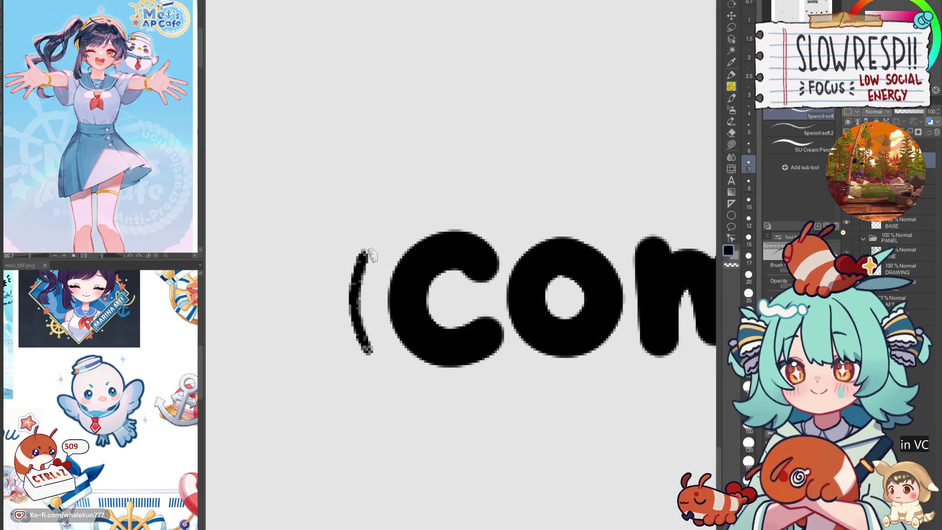
mouse_move(363, 260)
mouse_down()
mouse_move(395, 211)
mouse_move(434, 192)
mouse_move(397, 218)
mouse_move(482, 201)
mouse_move(510, 224)
mouse_up()
key(ctrl+z)
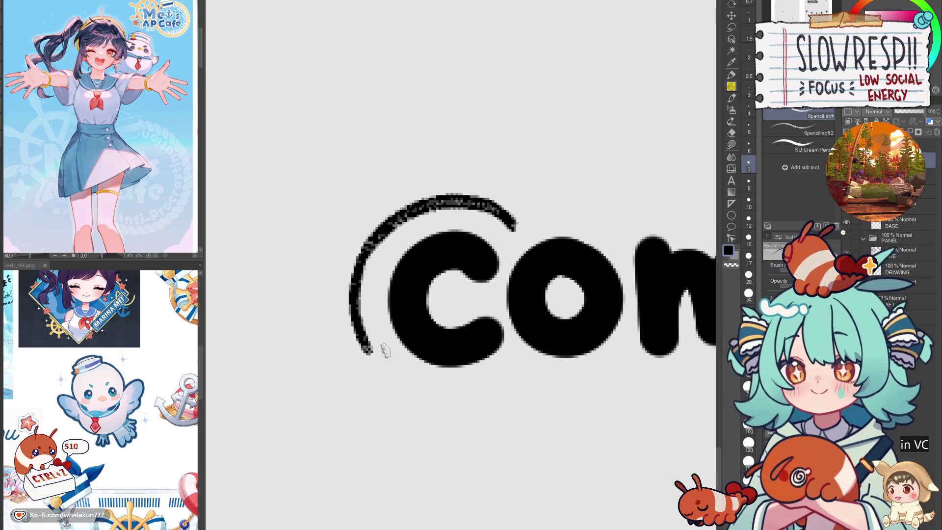
mouse_move(368, 349)
mouse_down()
mouse_move(422, 396)
mouse_move(489, 388)
mouse_move(528, 365)
mouse_up()
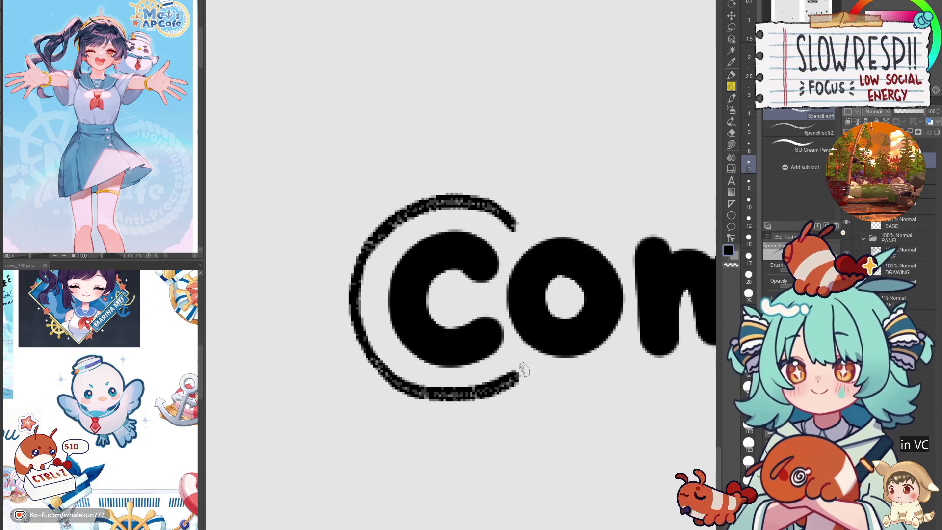
key(ctrl+z)
mouse_move(369, 349)
mouse_down()
mouse_move(390, 378)
mouse_move(478, 399)
mouse_move(531, 372)
mouse_move(482, 360)
mouse_up()
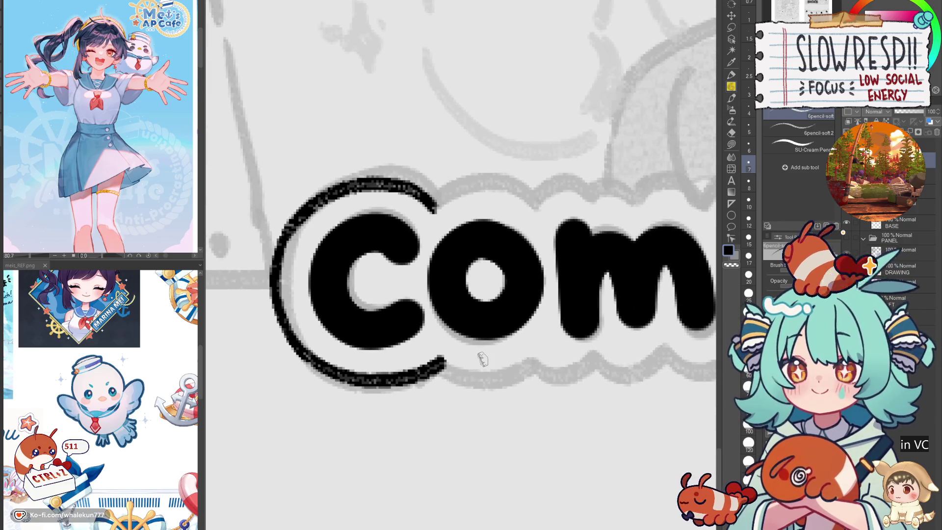
- Outline the top and bottom of the o with bubbly strokes
mouse_move(541, 374)
mouse_down()
mouse_move(523, 397)
mouse_move(541, 432)
mouse_up()
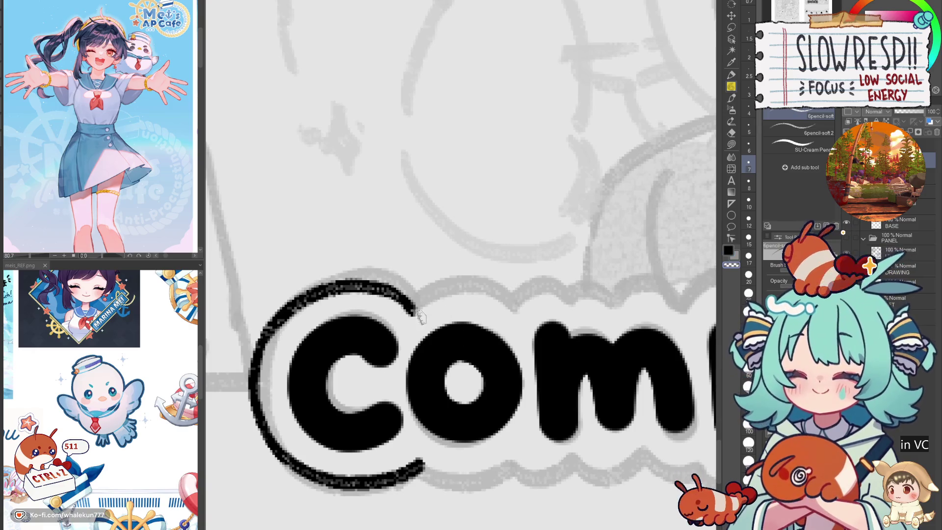
mouse_move(409, 307)
mouse_down()
mouse_move(479, 293)
mouse_move(513, 304)
mouse_move(449, 294)
mouse_move(510, 307)
mouse_up()
key(ctrl+z)
key(ctrl+z)
mouse_move(409, 308)
mouse_down()
mouse_move(467, 293)
mouse_move(513, 306)
mouse_move(420, 293)
mouse_move(500, 291)
mouse_move(515, 304)
mouse_up()
key(ctrl+z)
mouse_move(440, 448)
mouse_down()
mouse_move(429, 407)
mouse_move(424, 416)
mouse_move(500, 414)
mouse_move(515, 395)
mouse_up()
drag(513, 403, 512, 390)
key(ctrl+z)
mouse_move(407, 393)
mouse_down()
mouse_move(469, 414)
mouse_move(500, 392)
mouse_move(422, 409)
mouse_move(492, 397)
mouse_move(430, 424)
mouse_up()
key(ctrl+z)
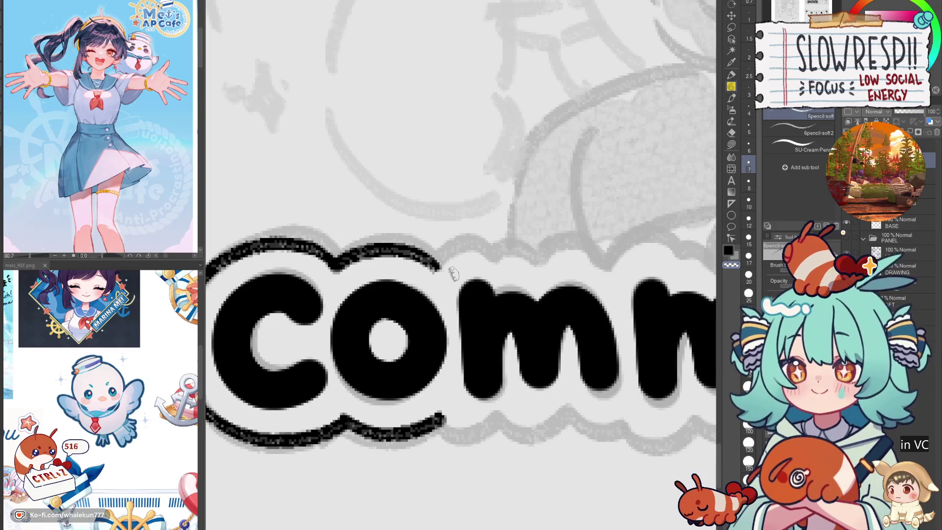
- Extend the top outline across the m and arch it over the i's dot
mouse_move(441, 262)
mouse_down()
mouse_move(472, 260)
mouse_move(491, 240)
mouse_move(537, 243)
mouse_move(547, 255)
mouse_up()
key(ctrl+z)
drag(466, 265, 525, 233)
key(ctrl+z)
mouse_move(465, 265)
mouse_down()
mouse_move(508, 241)
mouse_move(528, 253)
mouse_up()
key(ctrl+z)
mouse_move(465, 265)
mouse_down()
mouse_move(513, 242)
mouse_move(528, 255)
mouse_move(523, 287)
mouse_move(512, 297)
mouse_move(586, 292)
mouse_move(596, 302)
mouse_move(478, 289)
mouse_move(522, 263)
mouse_move(583, 280)
mouse_move(639, 278)
mouse_up()
mouse_move(655, 280)
mouse_down()
mouse_move(581, 305)
mouse_move(592, 268)
mouse_move(647, 294)
mouse_up()
key(ctrl+z)
mouse_move(567, 302)
mouse_down()
mouse_move(608, 260)
mouse_move(650, 300)
mouse_move(604, 297)
mouse_move(609, 280)
mouse_move(655, 297)
mouse_up()
key(ctrl+z)
mouse_move(552, 307)
mouse_down()
mouse_move(592, 294)
mouse_move(648, 313)
mouse_up()
key(ctrl+z)
mouse_move(555, 307)
mouse_down()
mouse_move(640, 297)
mouse_move(659, 320)
mouse_move(644, 294)
mouse_up()
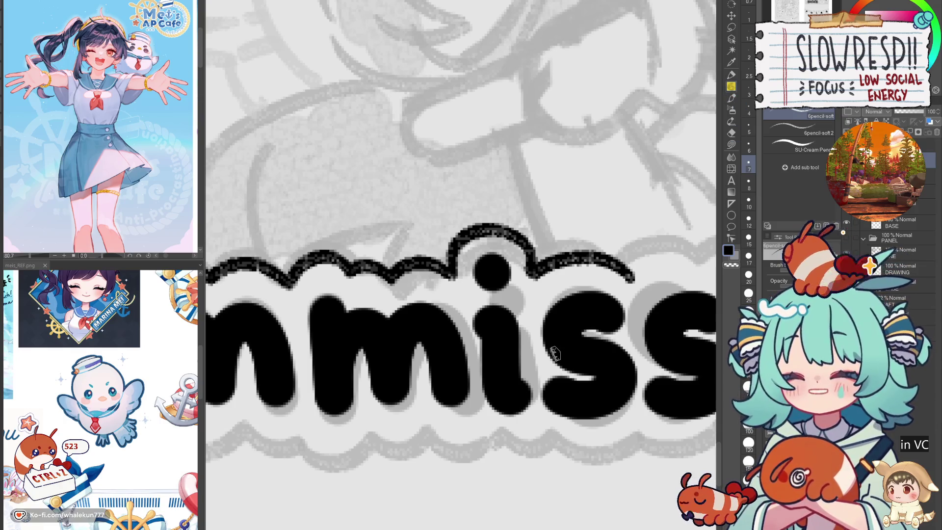
mouse_move(553, 376)
mouse_down()
mouse_move(493, 315)
mouse_move(564, 314)
mouse_up()
- Extend the wavy top outline rightward over the bumps of the remaining letters
key(ctrl+z)
mouse_move(481, 324)
mouse_down()
mouse_move(576, 307)
mouse_move(592, 277)
mouse_move(638, 284)
mouse_move(661, 322)
mouse_up()
mouse_move(662, 321)
mouse_down()
mouse_move(549, 317)
mouse_move(628, 301)
mouse_move(669, 323)
mouse_move(554, 330)
mouse_move(557, 377)
mouse_move(579, 368)
mouse_move(571, 365)
mouse_move(581, 378)
mouse_up()
key(ctrl+z)
drag(615, 375, 582, 362)
key(ctrl+z)
mouse_move(498, 370)
mouse_down()
mouse_move(544, 354)
mouse_move(562, 335)
mouse_up()
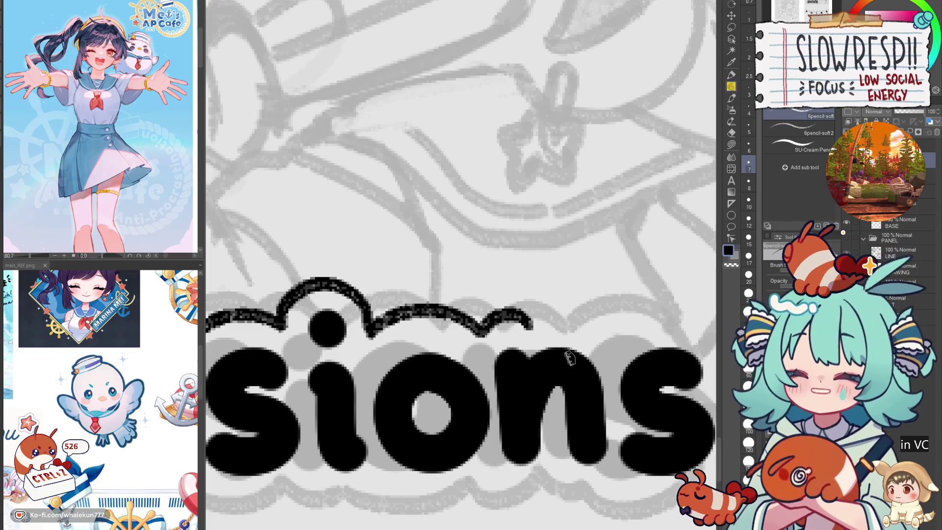
drag(533, 322, 592, 324)
key(ctrl+z)
mouse_move(527, 322)
mouse_down()
mouse_move(607, 327)
mouse_move(541, 329)
mouse_up()
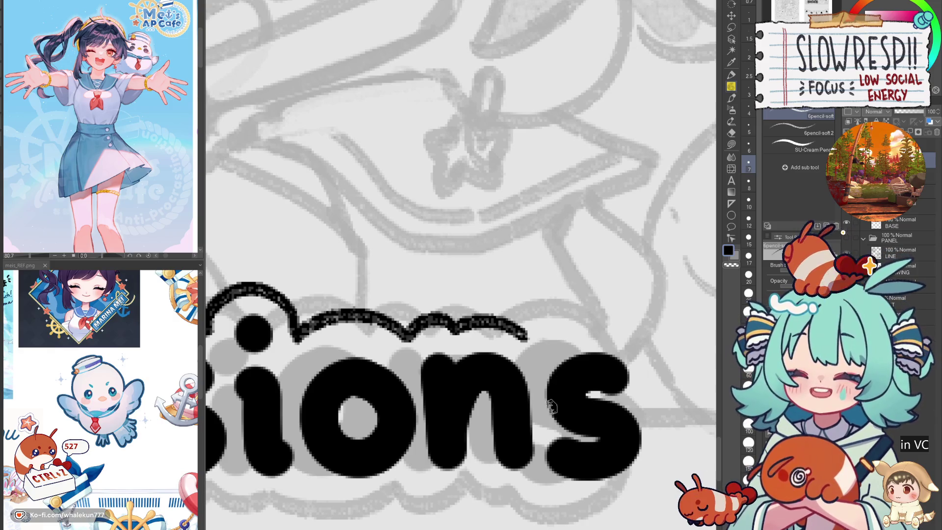
- Carry the outline across the final s and down its right side
mouse_move(538, 372)
mouse_down()
mouse_move(551, 354)
mouse_move(497, 399)
mouse_up()
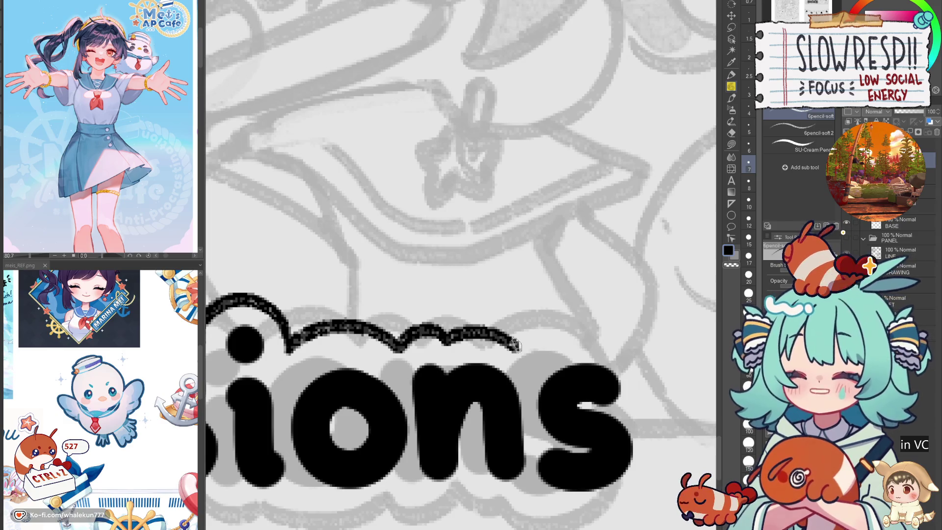
mouse_move(522, 349)
mouse_down()
mouse_move(554, 334)
mouse_move(613, 341)
mouse_move(650, 380)
mouse_move(653, 402)
mouse_move(537, 343)
mouse_move(616, 335)
mouse_move(653, 405)
mouse_move(529, 345)
mouse_move(613, 333)
mouse_move(652, 388)
mouse_move(642, 410)
mouse_move(594, 320)
mouse_move(623, 368)
mouse_move(609, 411)
mouse_move(587, 423)
mouse_up()
key(ctrl+z)
key(ctrl+z)
drag(588, 423, 623, 398)
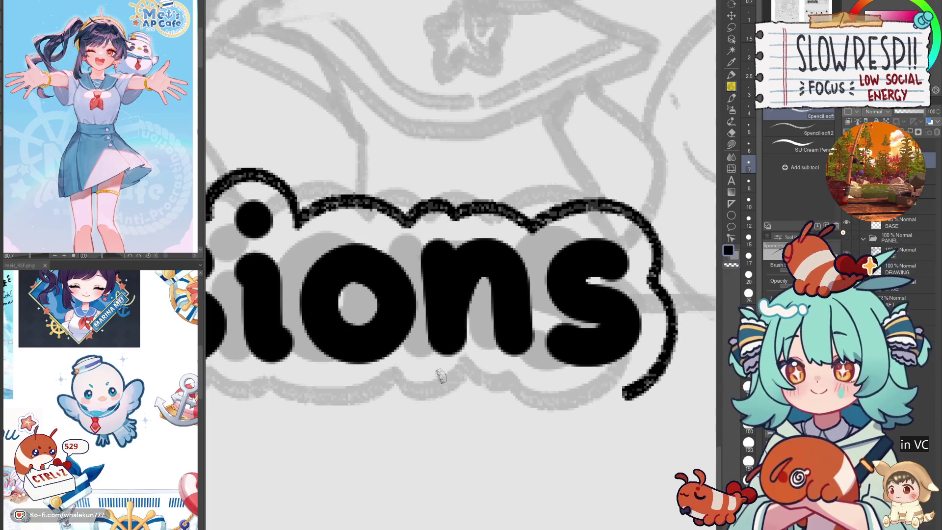
- Trace the wavy bottom outline under 'ion' and join it to the right curve
drag(425, 381, 544, 378)
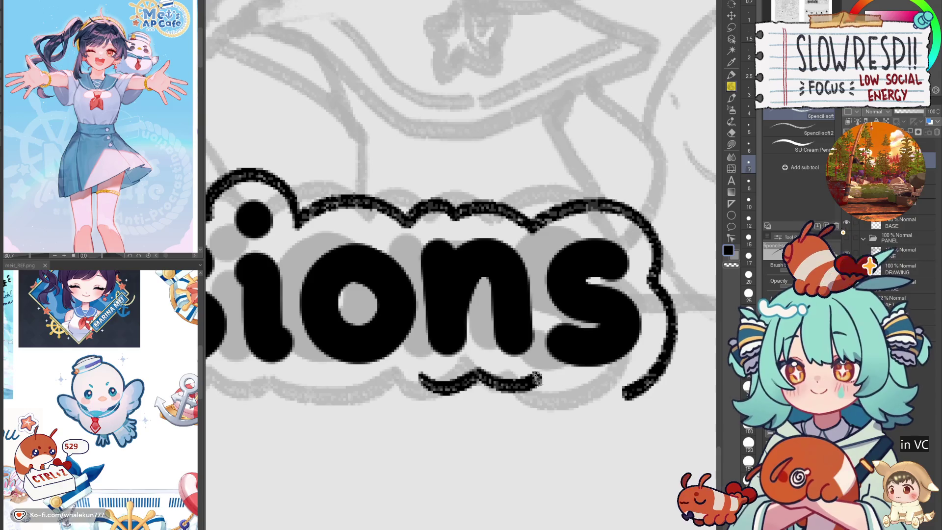
key(ctrl+z)
mouse_move(417, 381)
mouse_down()
mouse_move(456, 393)
mouse_move(577, 373)
mouse_up()
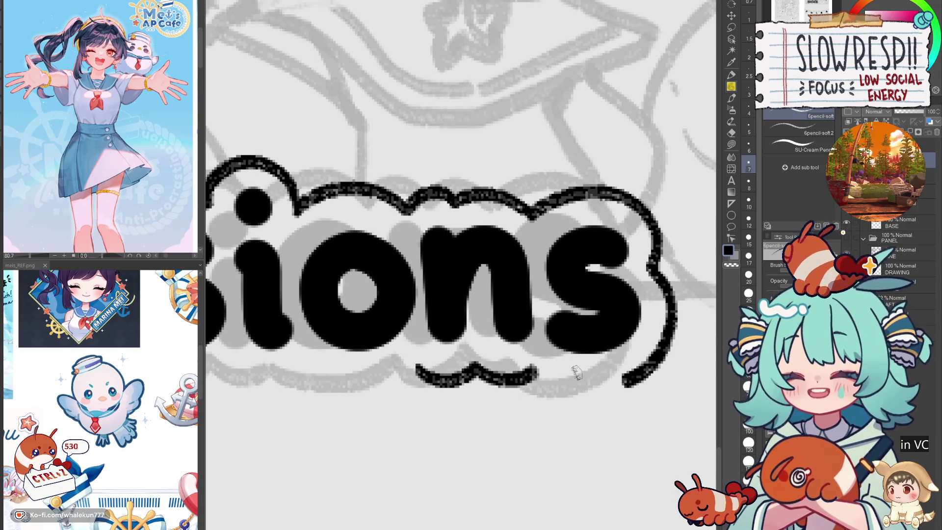
mouse_move(575, 367)
mouse_down()
mouse_move(546, 343)
mouse_move(549, 372)
mouse_move(521, 367)
mouse_move(593, 382)
mouse_move(616, 374)
mouse_up()
key(ctrl+z)
key(ctrl+z)
mouse_move(515, 362)
mouse_down()
mouse_move(550, 375)
mouse_move(619, 360)
mouse_up()
mouse_move(329, 424)
mouse_down()
mouse_move(481, 399)
mouse_move(667, 389)
mouse_up()
drag(370, 414, 605, 401)
mouse_move(472, 430)
mouse_down()
mouse_move(599, 422)
mouse_move(435, 393)
mouse_move(342, 335)
mouse_move(377, 356)
mouse_move(400, 343)
mouse_up()
key(ctrl+z)
- Start the bottom outline under 'om' and extend it along the wave
mouse_move(330, 335)
mouse_down()
mouse_move(351, 352)
mouse_move(398, 342)
mouse_up()
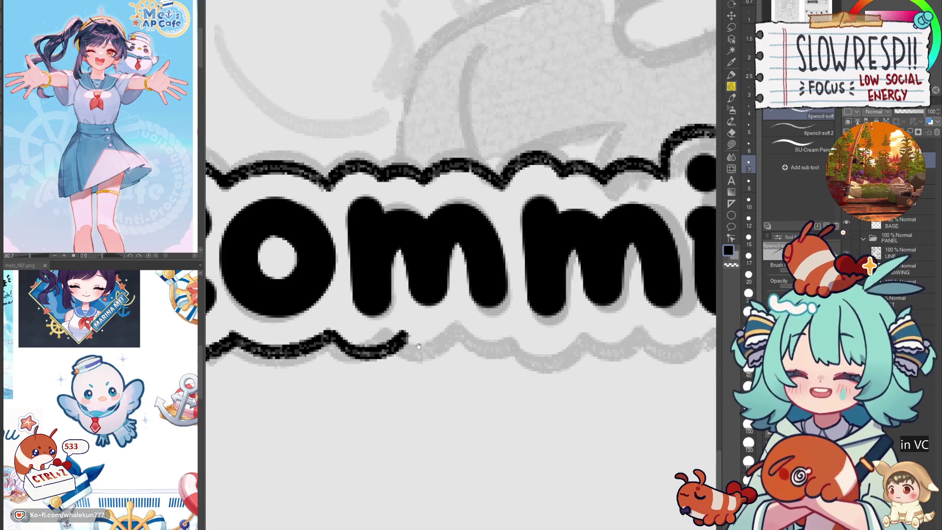
drag(488, 375, 420, 382)
mouse_move(339, 345)
mouse_down()
mouse_move(376, 361)
mouse_move(388, 346)
mouse_move(387, 366)
mouse_move(399, 343)
mouse_up()
key(ctrl+z)
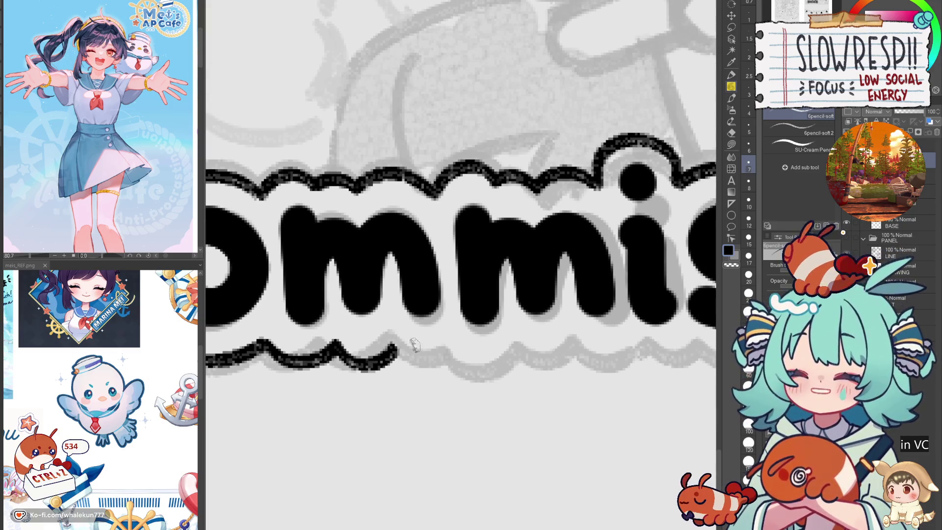
key(ctrl+z)
mouse_move(331, 343)
mouse_down()
mouse_move(371, 361)
mouse_move(440, 346)
mouse_move(476, 364)
mouse_move(511, 339)
mouse_up()
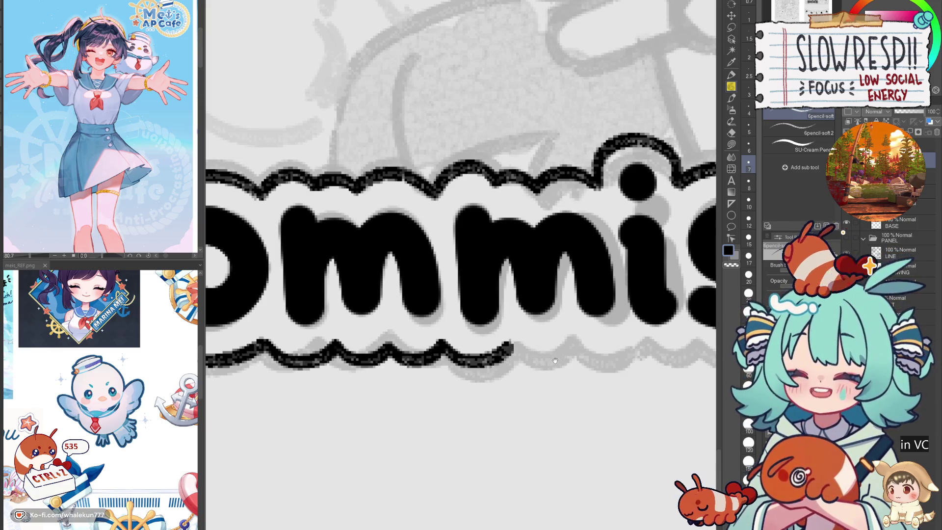
drag(553, 360, 534, 326)
mouse_move(464, 344)
mouse_down()
mouse_move(481, 350)
mouse_move(520, 339)
mouse_move(491, 353)
mouse_move(589, 328)
mouse_up()
key(ctrl+z)
drag(594, 339, 486, 338)
key(ctrl+z)
- Continue the bottom outline under 'ssion' toward the end of the word
mouse_move(408, 338)
mouse_down()
mouse_move(458, 358)
mouse_move(483, 345)
mouse_move(539, 347)
mouse_up()
mouse_move(538, 348)
mouse_down()
mouse_move(476, 340)
mouse_move(564, 344)
mouse_move(476, 340)
mouse_move(579, 338)
mouse_up()
key(ctrl+z)
key(ctrl+z)
mouse_move(388, 343)
mouse_down()
mouse_move(513, 349)
mouse_move(596, 325)
mouse_up()
key(ctrl+z)
drag(596, 324, 511, 325)
key(ctrl+z)
mouse_move(406, 340)
mouse_down()
mouse_move(478, 339)
mouse_move(503, 326)
mouse_up()
scroll(503, 326, right, 1)
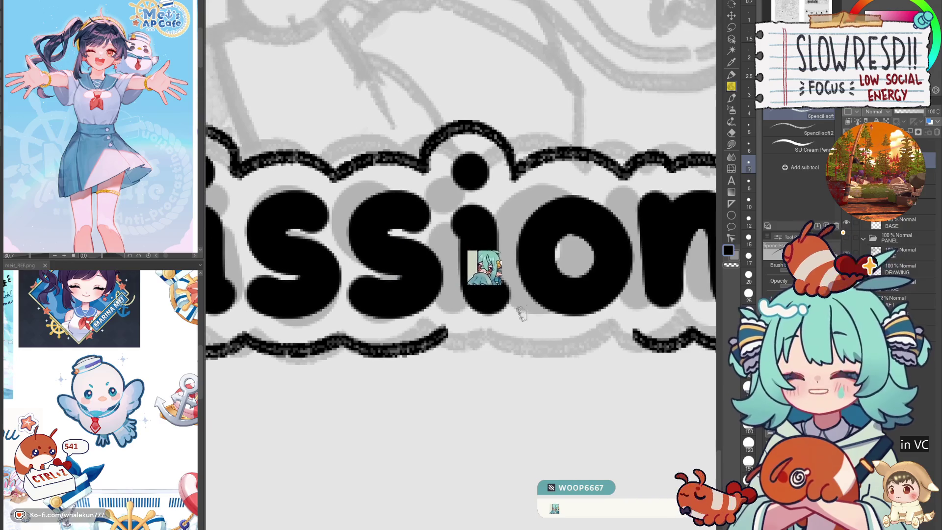
scroll(529, 310, up, 1)
mouse_move(432, 354)
mouse_down()
mouse_move(466, 366)
mouse_move(518, 345)
mouse_move(584, 369)
mouse_move(617, 354)
mouse_up()
key(ctrl+z)
drag(524, 362, 611, 358)
- Check the Commissions title by mirroring the canvas and toggling the grey sketch
scroll(642, 346, down, 10)
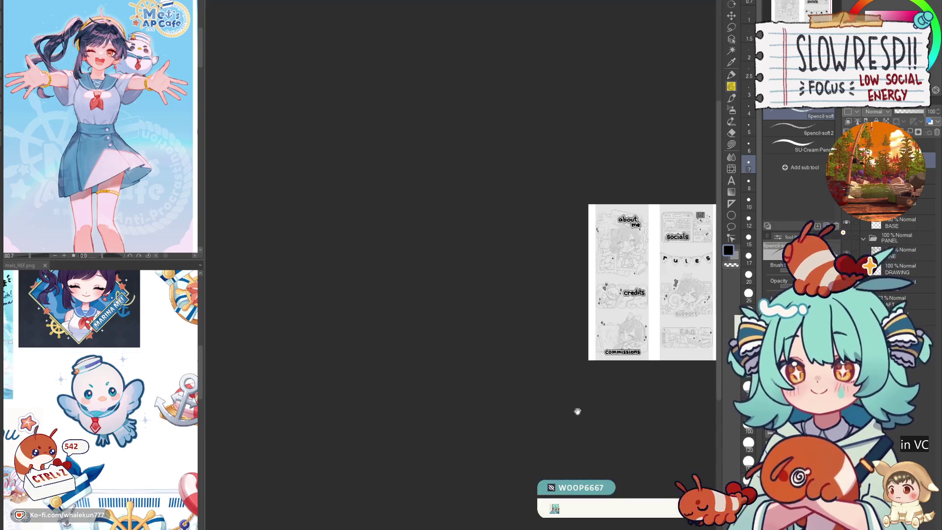
scroll(523, 439, up, 4)
scroll(590, 441, down, 4)
scroll(550, 377, up, 3)
key(h)
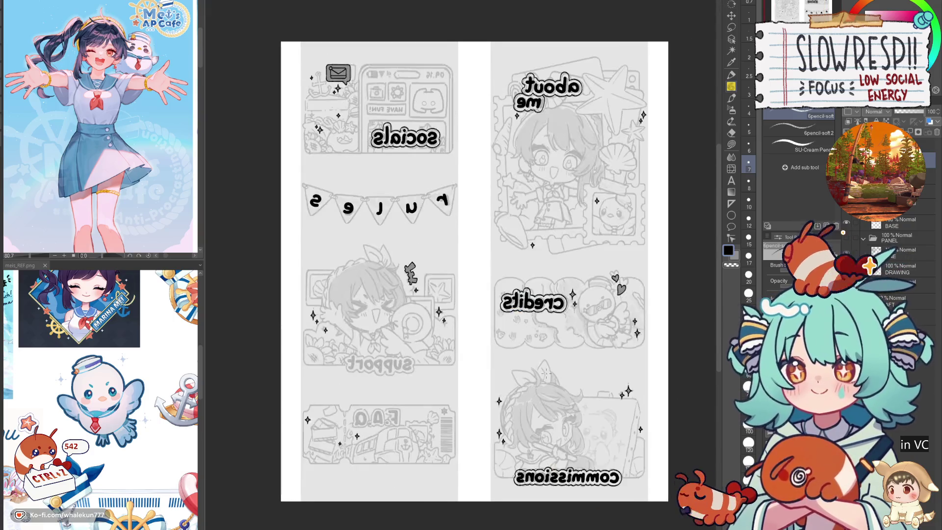
key(h)
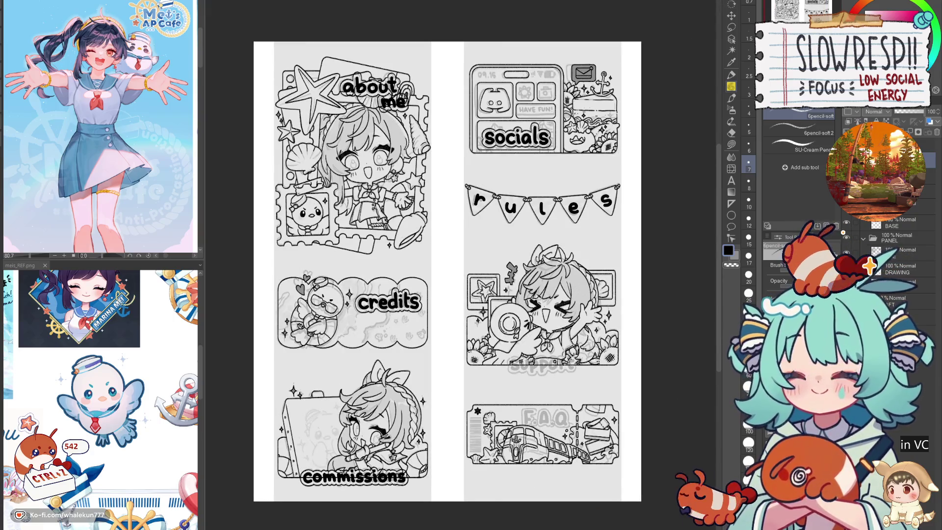
click(846, 301)
click(847, 300)
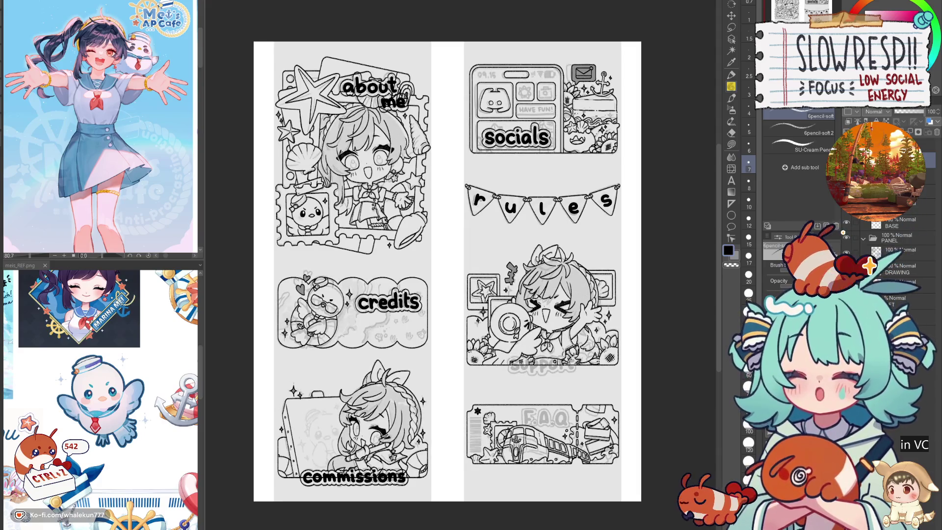
- Lasso the Commissions lettering, delete it, then restore it and deselect
drag(431, 355, 578, 207)
scroll(578, 206, up, 2)
key(m)
drag(541, 359, 543, 329)
scroll(543, 329, down, 3)
scroll(535, 392, up, 1)
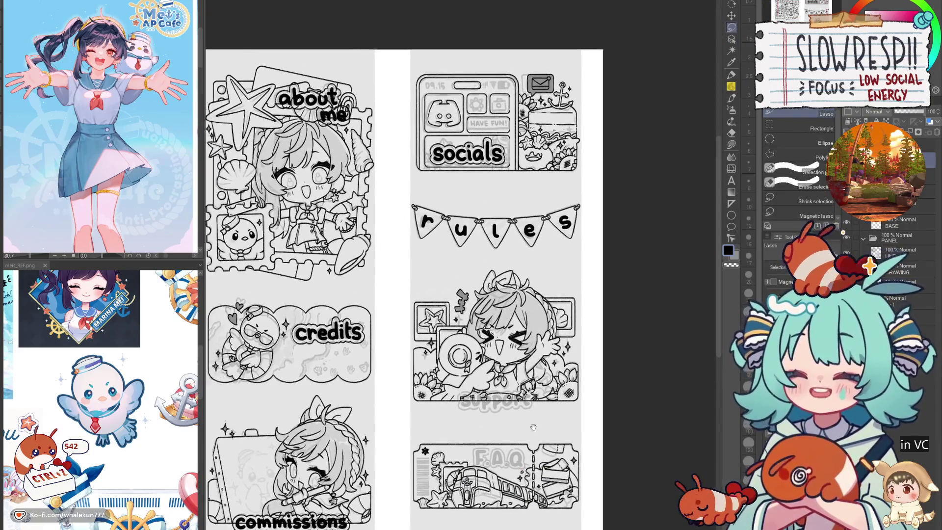
drag(533, 427, 553, 470)
mouse_move(405, 465)
mouse_down()
mouse_move(520, 389)
mouse_move(343, 456)
mouse_move(560, 412)
mouse_up()
scroll(520, 390, up, 1)
key(Delete)
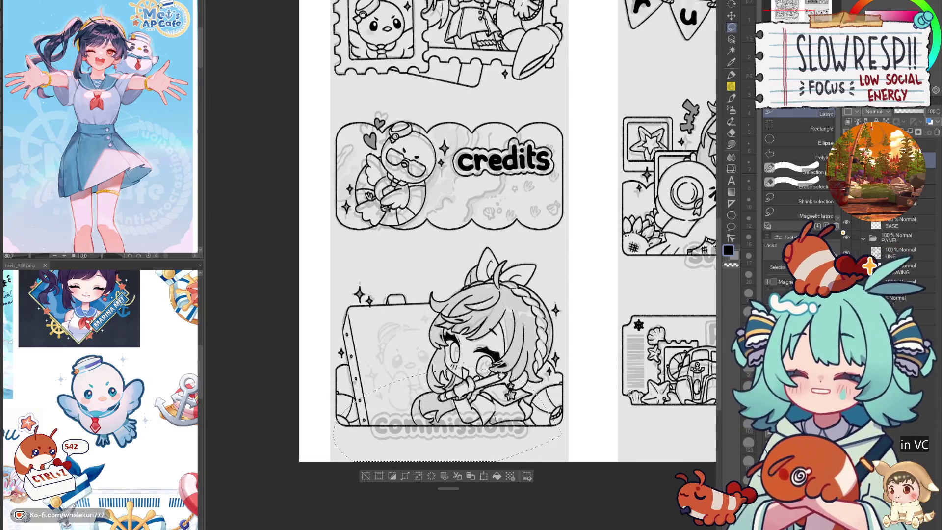
key(ctrl+z)
key(ctrl+d)
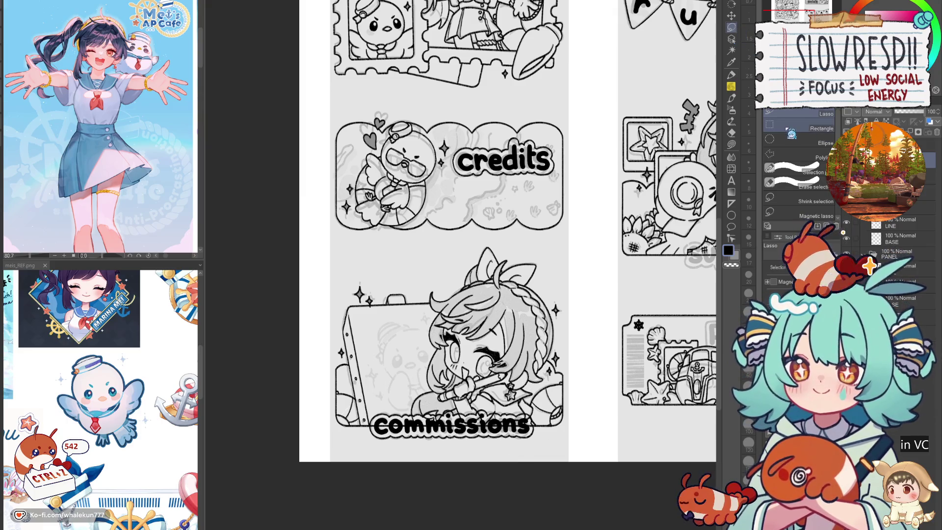
- Rectangle-select the lower part of the Commissions panel, then clear the selection
click(791, 129)
scroll(385, 366, up, 1)
mouse_move(304, 403)
mouse_down()
mouse_move(574, 416)
mouse_move(661, 455)
mouse_up()
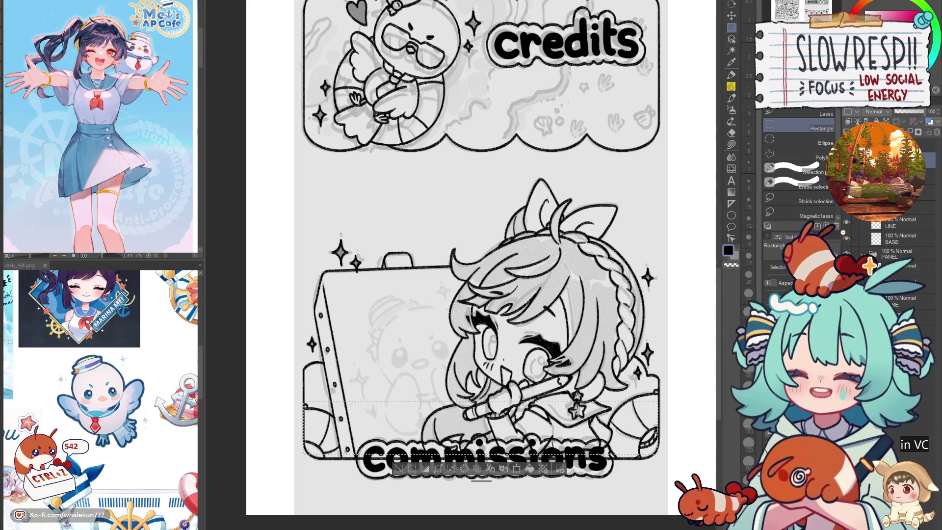
key(ctrl+d)
click(731, 15)
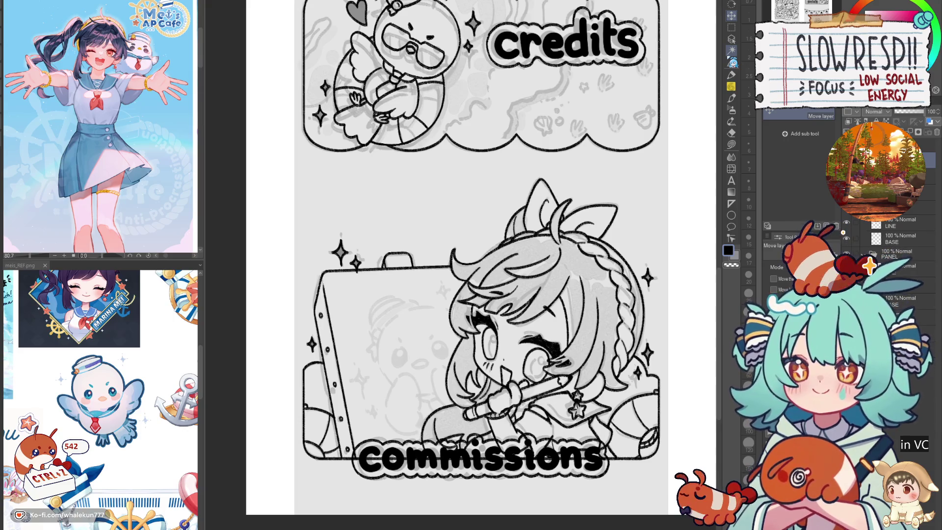
scroll(585, 442, down, 5)
scroll(585, 442, up, 4)
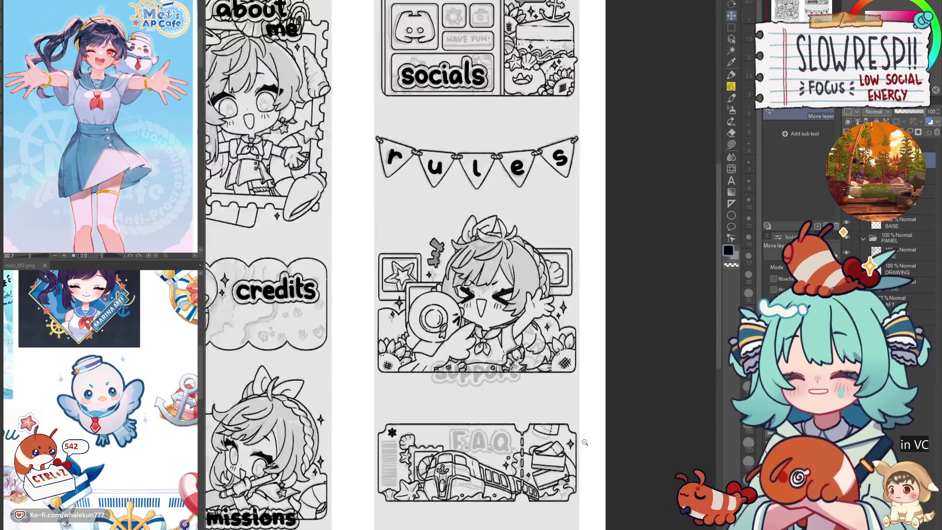
scroll(584, 442, up, 2)
- With the Pen active, lower the PANEL folder's opacity to faint grey
click(732, 76)
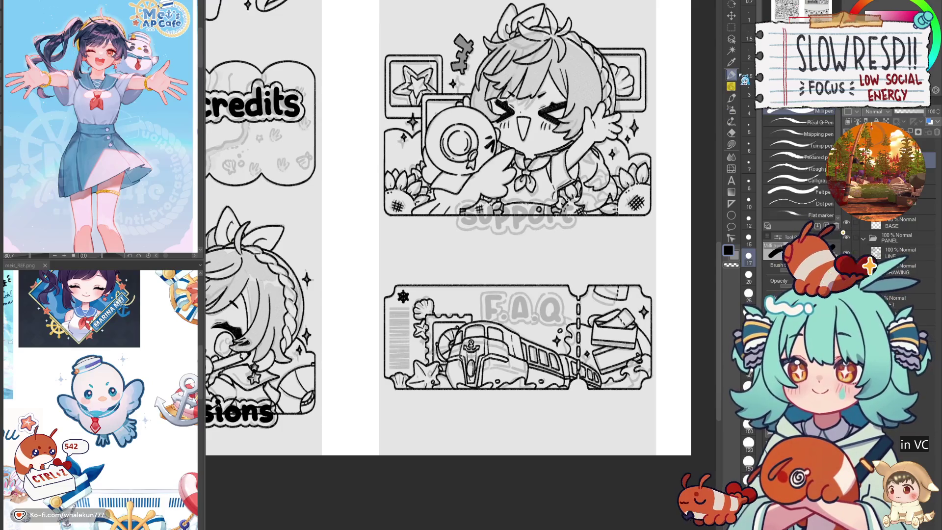
click(895, 238)
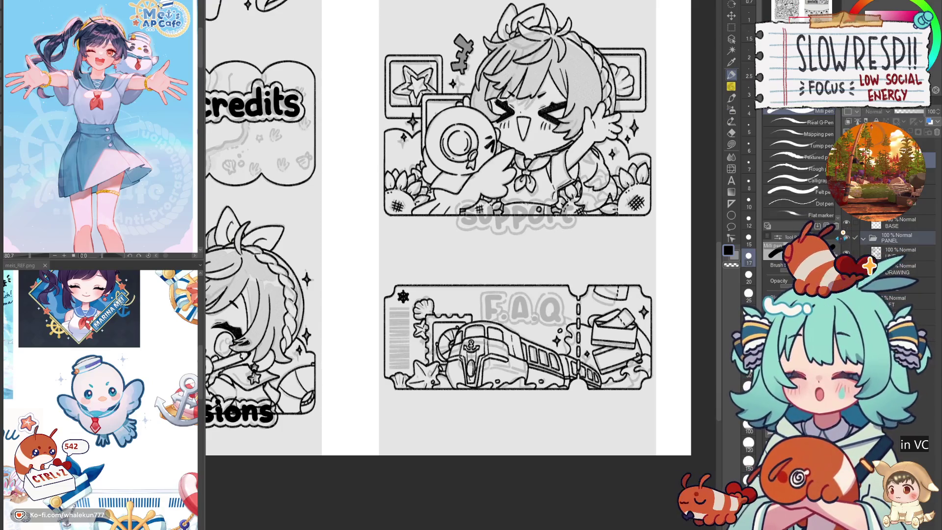
click(843, 232)
scroll(527, 352, up, 4)
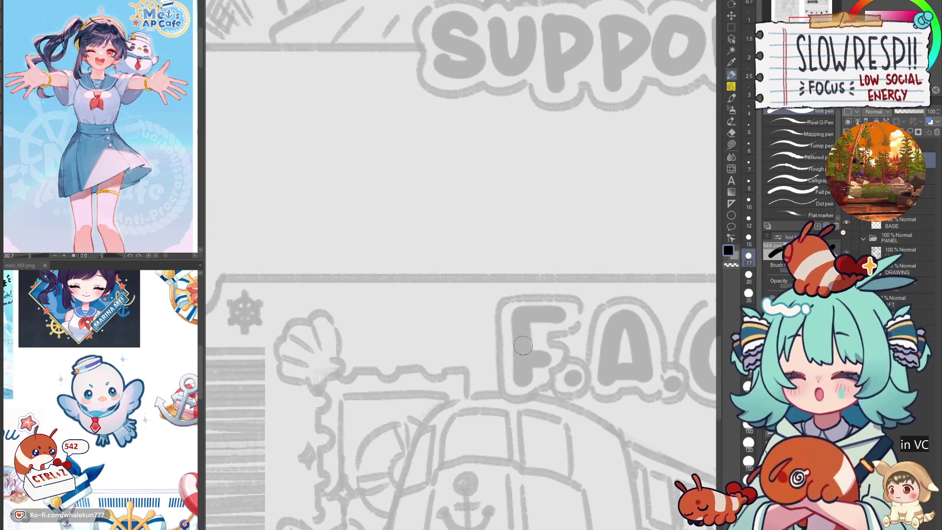
- Ink the F with its vertical stem, top bar and middle bar
drag(520, 318, 521, 375)
key(ctrl+z)
drag(522, 314, 524, 377)
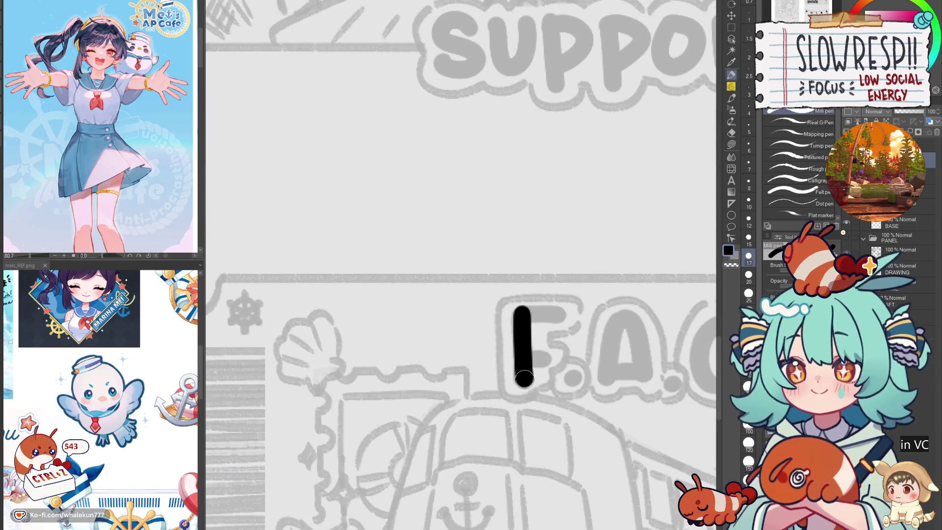
drag(521, 314, 562, 314)
drag(524, 358, 554, 358)
click(573, 378)
key(ctrl+z)
- Draw the A with its crossbar and following dot, lasso-moving the dot into place
mouse_move(608, 385)
mouse_down()
mouse_move(560, 379)
mouse_move(532, 297)
mouse_up()
click(731, 15)
click(731, 74)
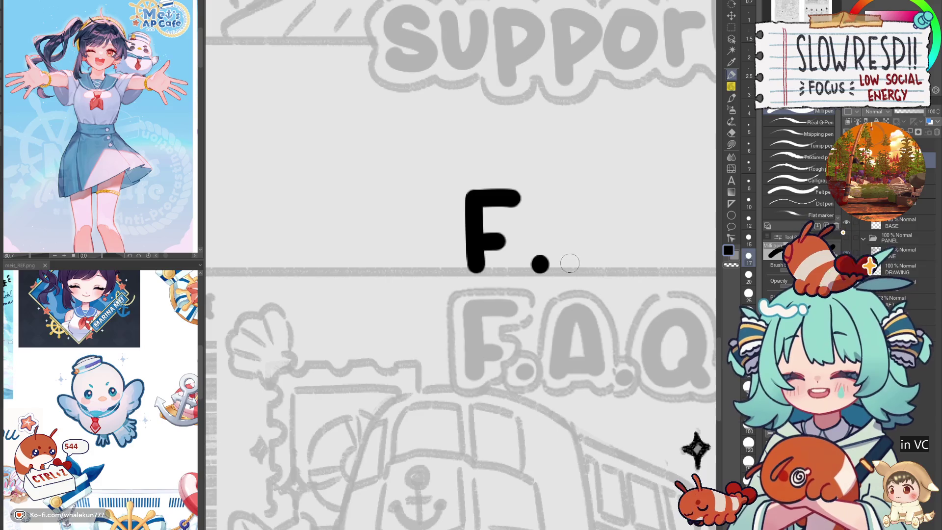
mouse_move(572, 272)
mouse_down()
mouse_move(567, 231)
mouse_move(604, 192)
mouse_move(624, 276)
mouse_move(589, 259)
mouse_move(624, 256)
mouse_move(591, 191)
mouse_move(621, 248)
mouse_move(614, 268)
mouse_move(613, 252)
mouse_move(633, 253)
mouse_up()
key(ctrl+z)
key(ctrl+z)
key(ctrl+z)
key(ctrl+z)
key(ctrl+z)
drag(638, 265, 582, 269)
click(592, 269)
key(ctrl+z)
key(m)
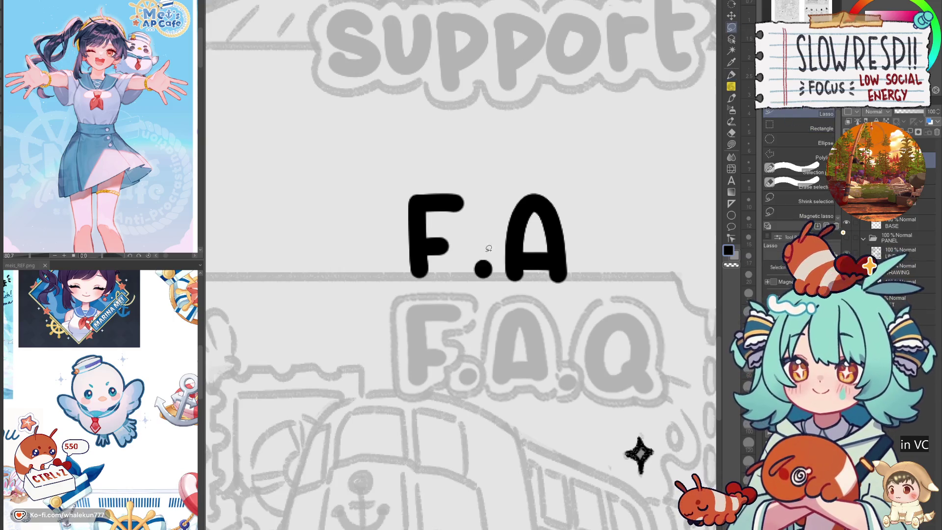
click(731, 15)
drag(483, 253, 481, 269)
key(ctrl+d)
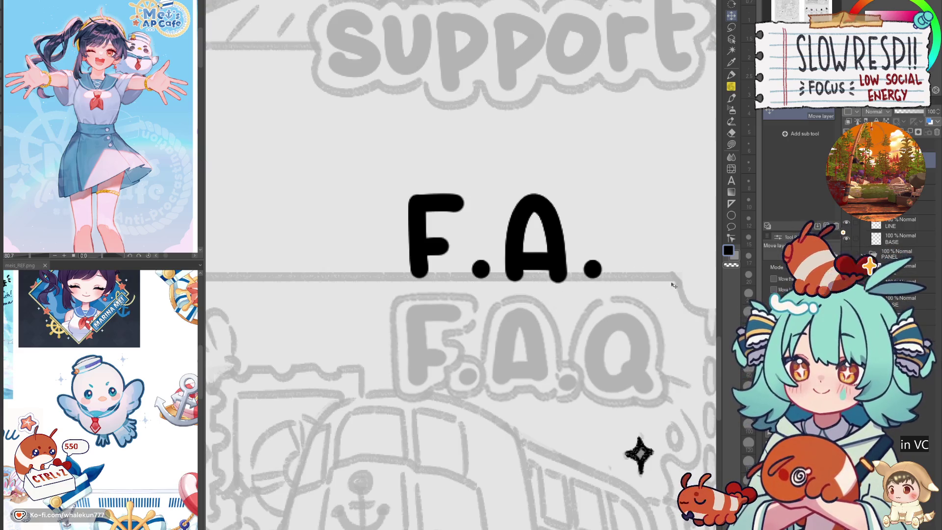
key(p)
- Draw the Q's round body and tail, retrying strokes until they sit right
mouse_move(672, 280)
mouse_down()
mouse_move(558, 251)
mouse_move(587, 276)
mouse_up()
mouse_move(592, 229)
mouse_down()
mouse_move(562, 234)
mouse_move(566, 313)
mouse_move(601, 285)
mouse_move(610, 352)
mouse_up()
key(ctrl+z)
mouse_move(609, 264)
mouse_down()
mouse_move(570, 280)
mouse_move(596, 339)
mouse_move(629, 298)
mouse_up()
key(ctrl+z)
mouse_move(613, 266)
mouse_down()
mouse_move(597, 250)
mouse_move(564, 304)
mouse_move(609, 340)
mouse_move(615, 267)
mouse_move(578, 332)
mouse_move(624, 316)
mouse_move(606, 260)
mouse_move(579, 276)
mouse_move(601, 343)
mouse_move(630, 276)
mouse_move(609, 254)
mouse_move(568, 294)
mouse_move(618, 329)
mouse_up()
key(ctrl+z)
key(ctrl+z)
key(ctrl+z)
key(ctrl+z)
mouse_move(599, 265)
mouse_down()
mouse_move(571, 319)
mouse_move(635, 312)
mouse_move(596, 271)
mouse_up()
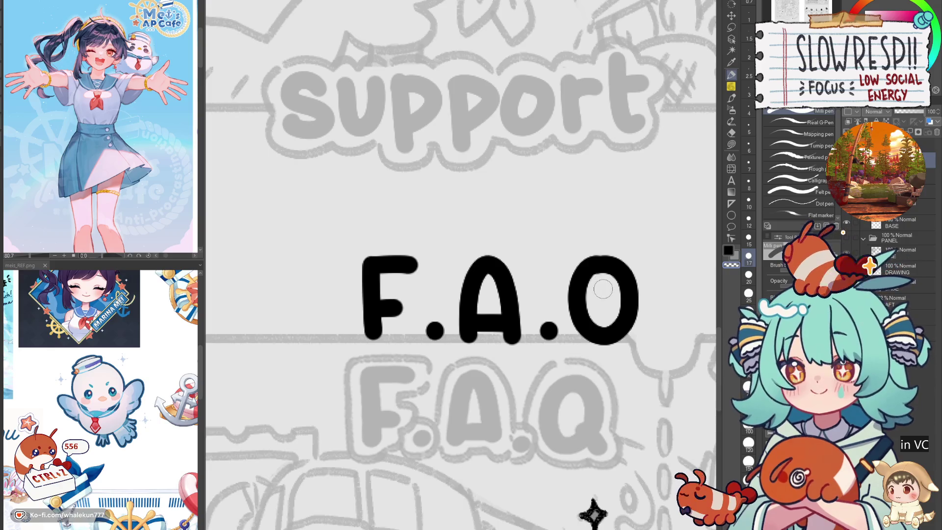
key(ctrl+z)
drag(615, 312, 643, 340)
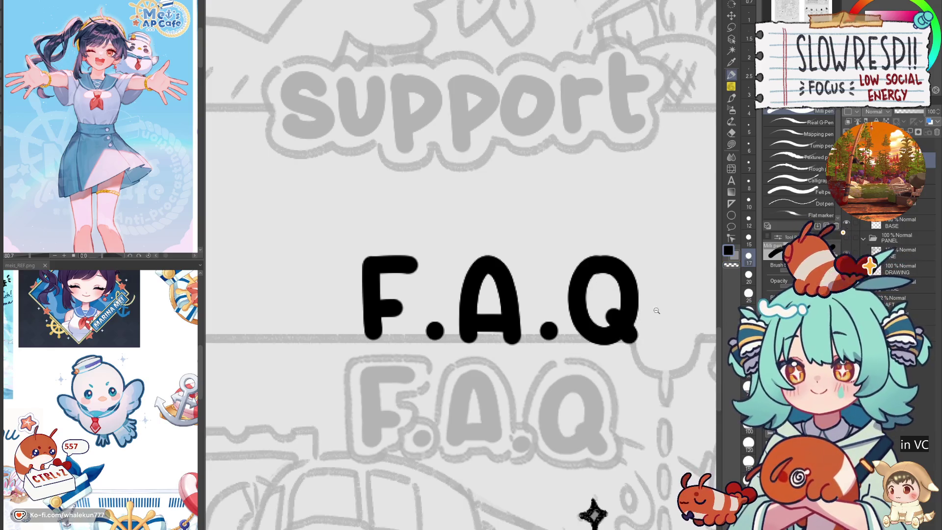
scroll(595, 328, down, 3)
scroll(595, 327, up, 3)
- Lasso the Q and nudge it left, then slightly back right
key(m)
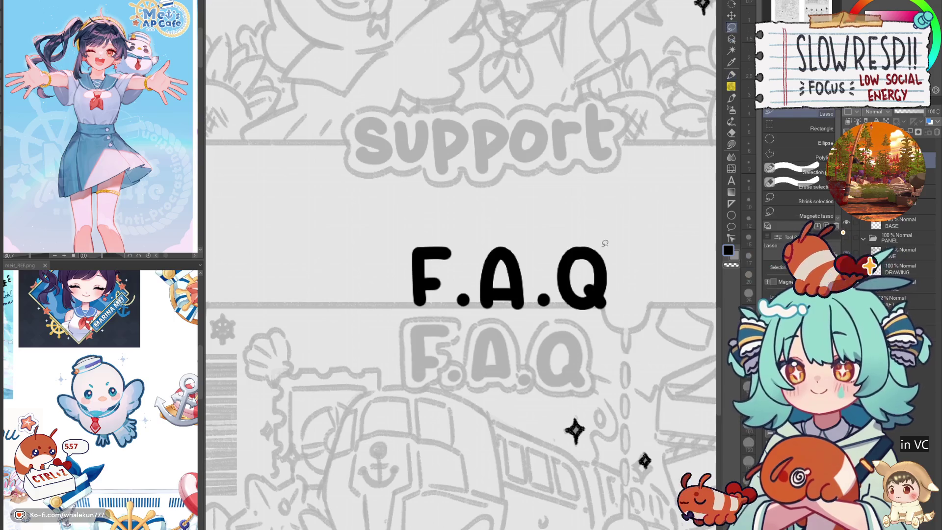
drag(558, 265, 633, 270)
click(732, 15)
key(Left)
key(Left)
key(Left)
key(Right)
key(ctrl+d)
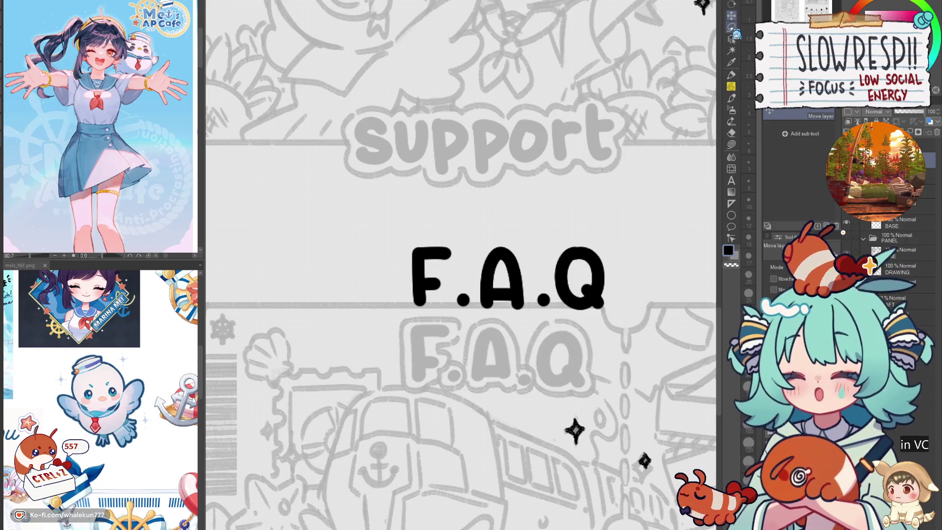
- Nudge the dot before the Q and the F each slightly right
click(731, 27)
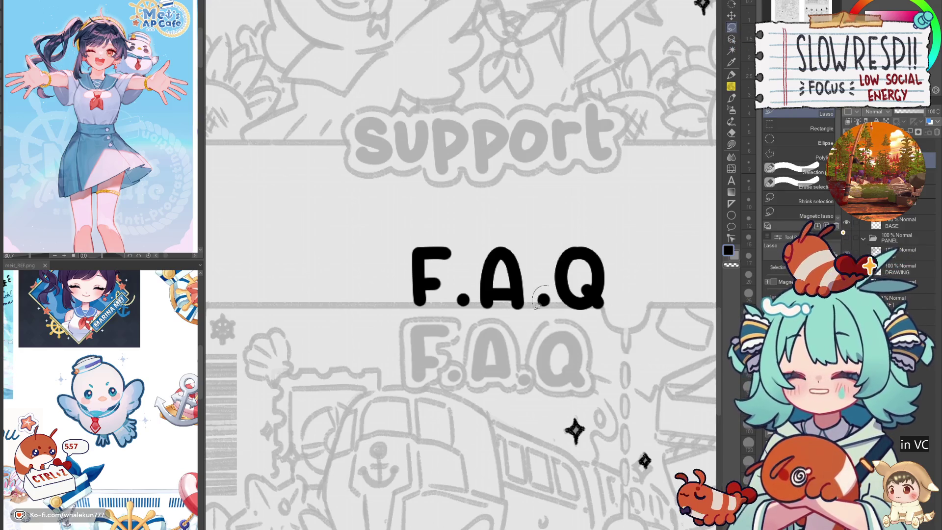
drag(537, 301, 542, 314)
click(731, 15)
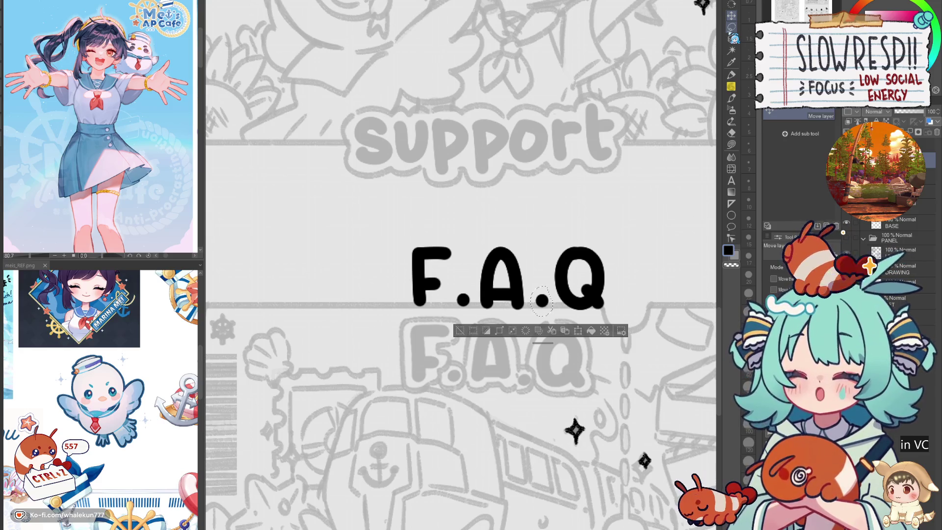
key(Right)
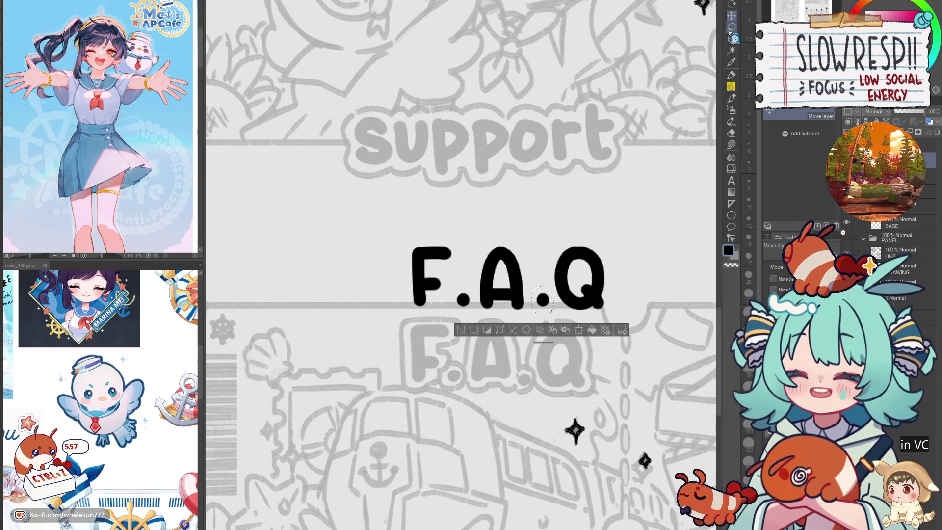
key(ctrl+d)
click(731, 27)
mouse_move(460, 239)
mouse_down()
mouse_move(444, 323)
mouse_move(428, 229)
mouse_up()
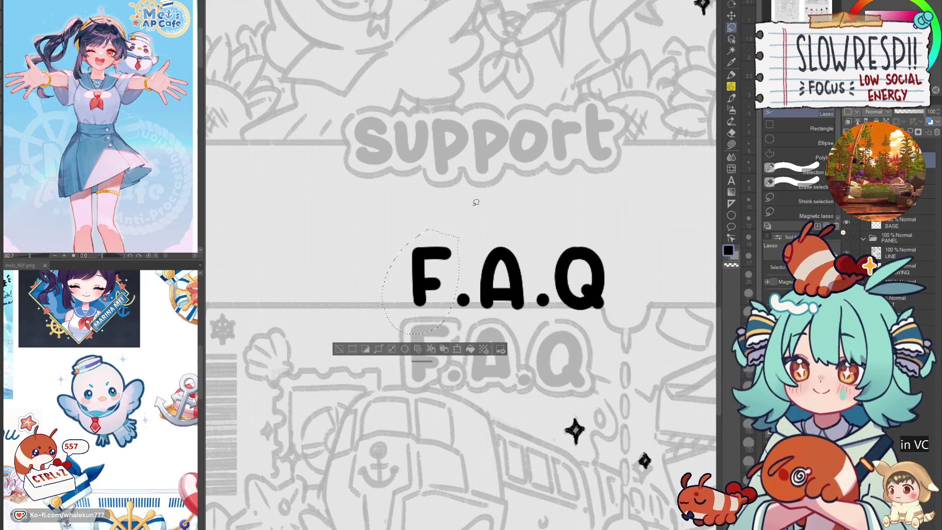
key(v)
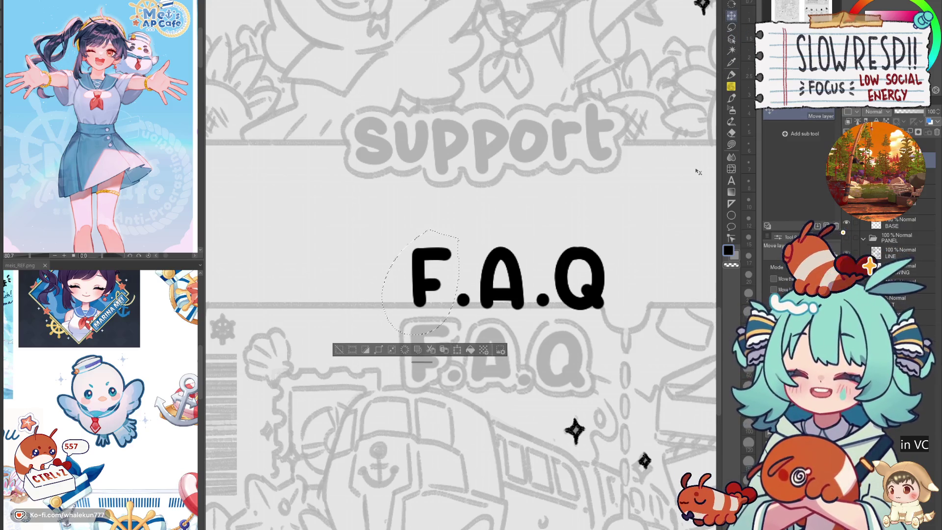
key(Right)
key(Right)
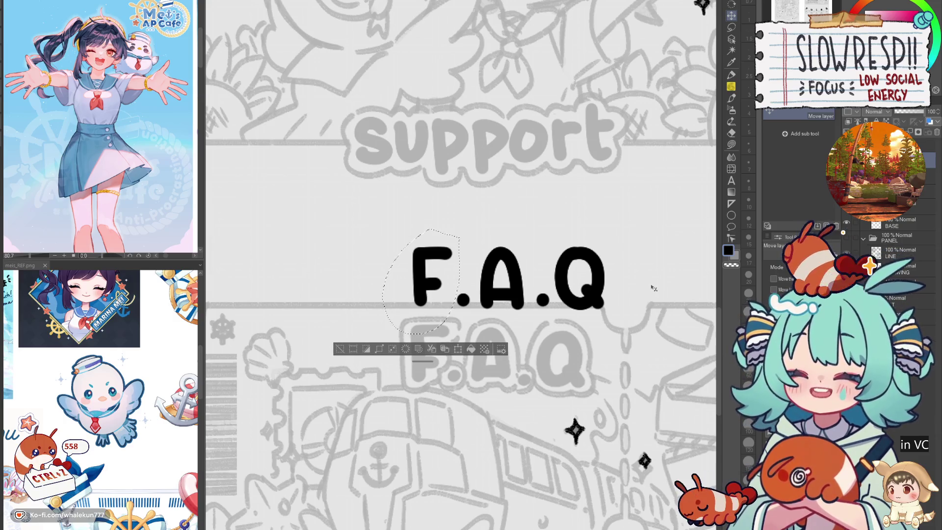
key(ctrl+d)
- Try a soft-pencil stroke left of the F, then undo it
key(p)
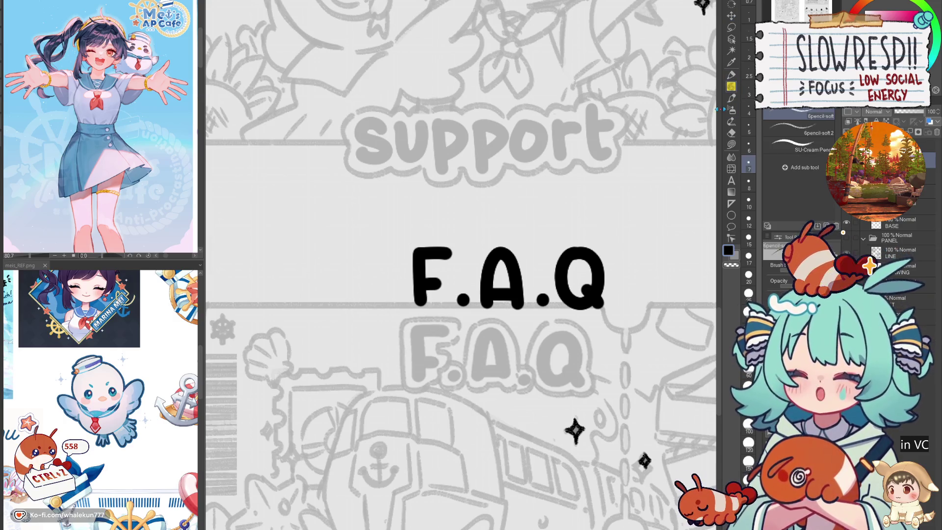
drag(484, 305, 562, 360)
scroll(520, 306, up, 2)
drag(480, 281, 475, 351)
key(ctrl+z)
- Zoom out and move the titles layer about 30 px down onto the panels
key(ctrl+0)
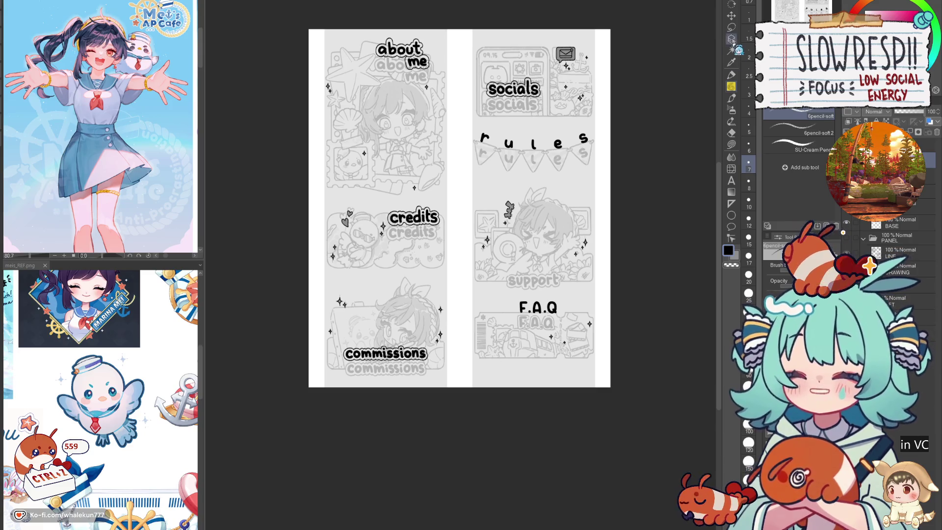
click(731, 15)
drag(551, 265, 555, 278)
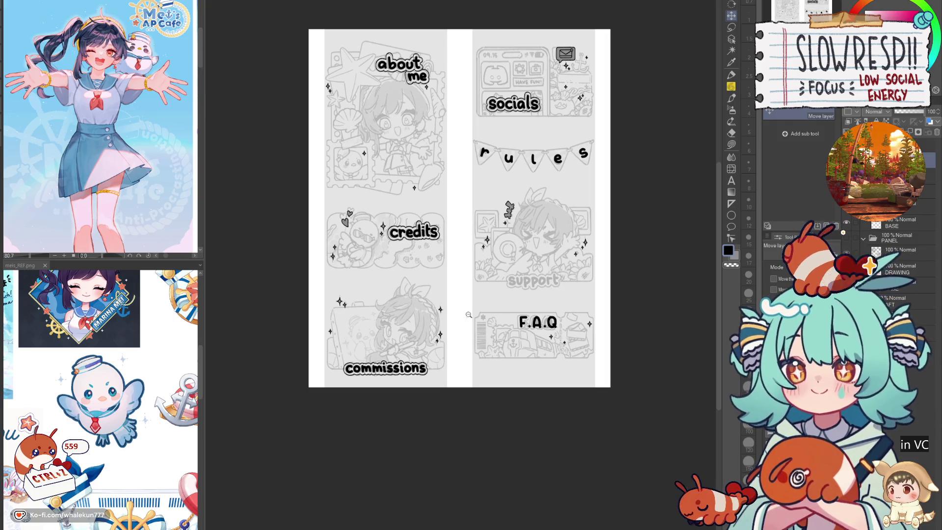
scroll(474, 313, up, 3)
drag(477, 361, 570, 301)
scroll(569, 305, down, 5)
scroll(550, 281, up, 6)
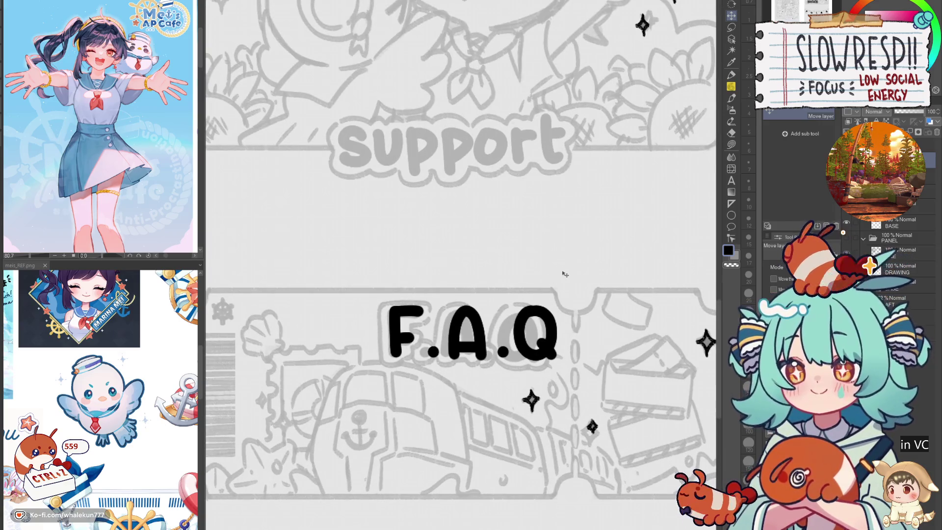
click(731, 74)
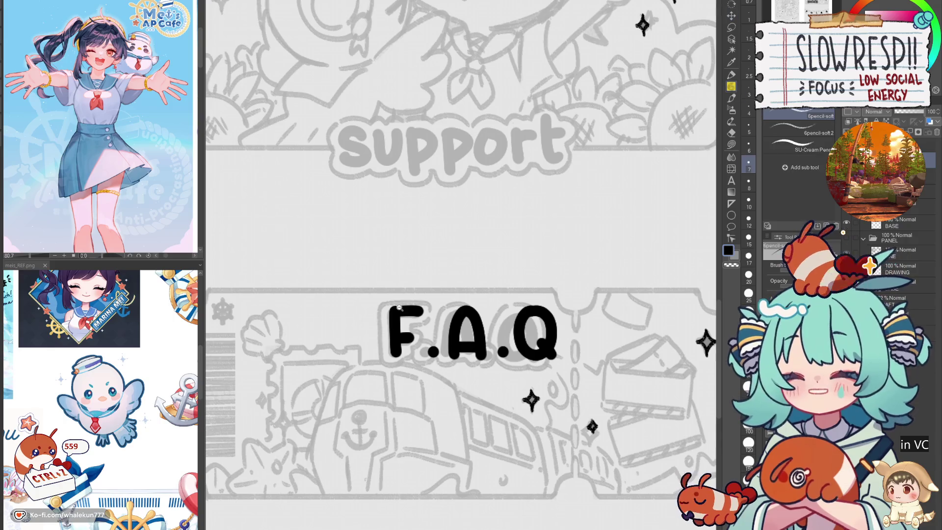
- Trace the pencil outline down the F's left side and over its top
scroll(383, 300, up, 3)
mouse_move(378, 290)
mouse_down()
mouse_move(365, 330)
mouse_move(366, 393)
mouse_up()
key(ctrl+z)
mouse_move(383, 293)
mouse_down()
mouse_move(367, 313)
mouse_move(368, 385)
mouse_move(381, 415)
mouse_move(430, 391)
mouse_up()
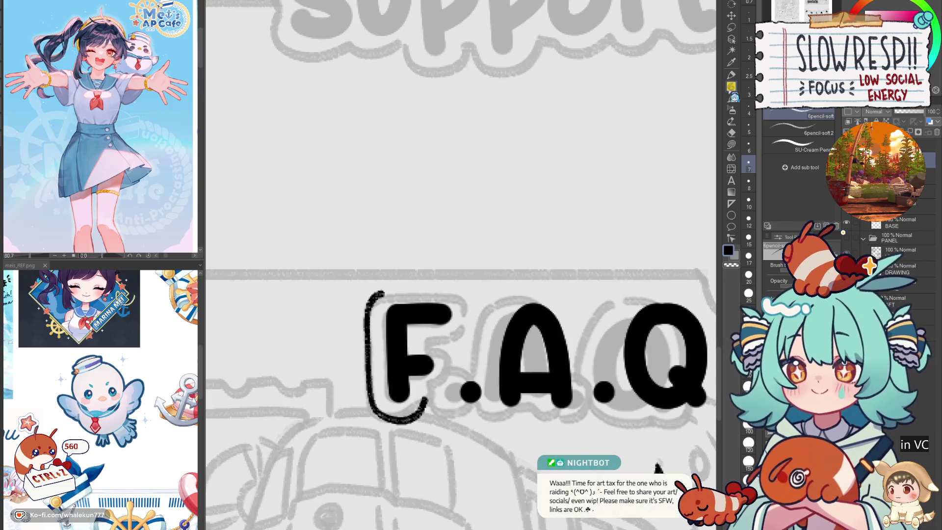
drag(457, 315, 544, 292)
key(c)
key(c)
mouse_move(463, 274)
mouse_down()
mouse_move(506, 260)
mouse_move(525, 270)
mouse_move(470, 269)
mouse_move(506, 260)
mouse_move(549, 272)
mouse_move(555, 286)
mouse_up()
key(ctrl+z)
key(ctrl+z)
key(ctrl+z)
key(ctrl+z)
mouse_move(470, 269)
mouse_down()
mouse_move(540, 265)
mouse_move(560, 292)
mouse_move(541, 317)
mouse_move(546, 332)
mouse_move(531, 325)
mouse_up()
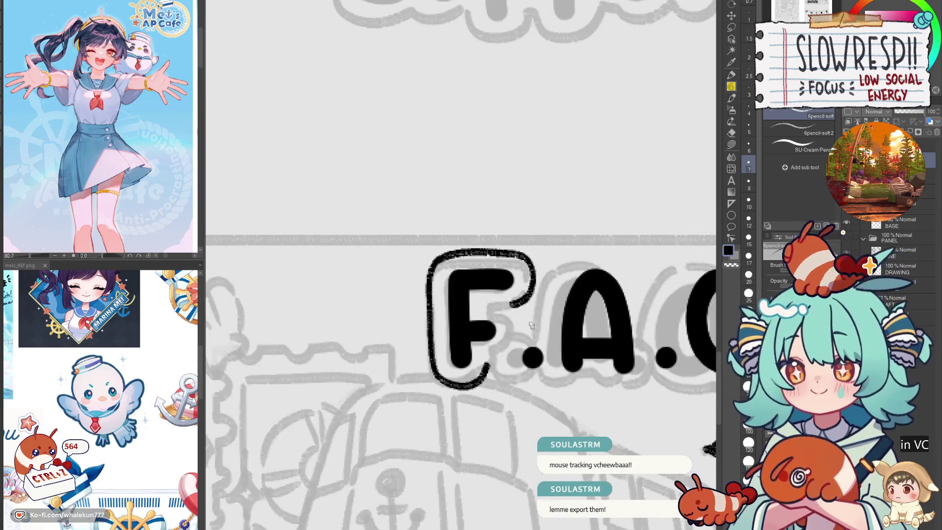
- Outline the F's top-right corner, right side and lower-right step
drag(523, 359, 513, 375)
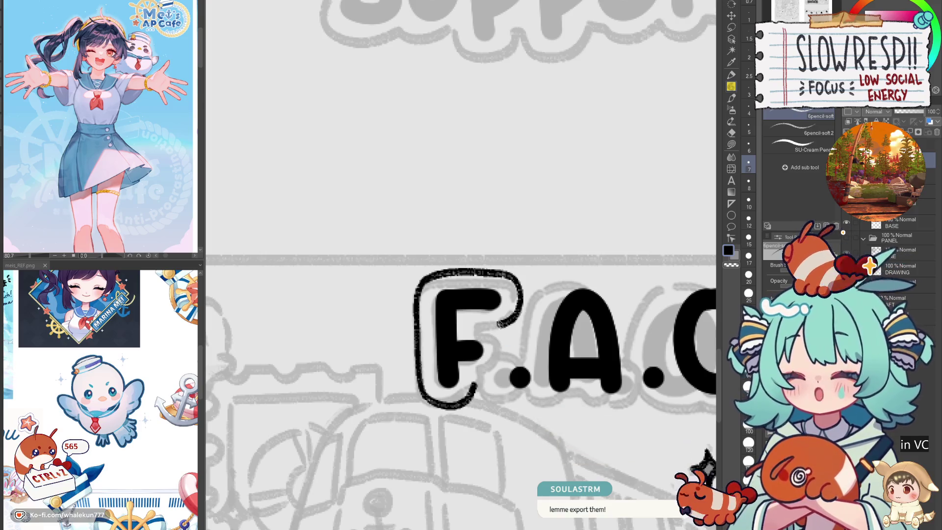
key(ctrl+z)
drag(495, 324, 508, 368)
key(ctrl+z)
mouse_move(493, 336)
mouse_down()
mouse_move(505, 356)
mouse_move(484, 376)
mouse_up()
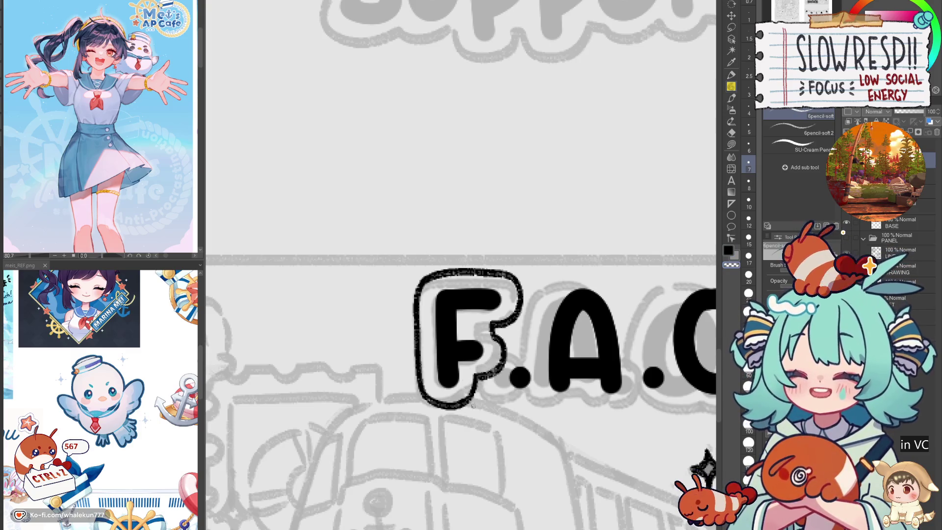
mouse_move(479, 377)
mouse_down()
mouse_move(464, 402)
mouse_move(520, 400)
mouse_move(535, 388)
mouse_up()
- Attempt outline strokes around the dot after the F, undoing them
mouse_move(500, 350)
mouse_down()
mouse_move(534, 357)
mouse_move(540, 385)
mouse_move(525, 397)
mouse_up()
key(ctrl+z)
key(ctrl+z)
mouse_move(488, 367)
mouse_down()
mouse_move(506, 402)
mouse_move(531, 390)
mouse_up()
mouse_move(495, 351)
mouse_down()
mouse_move(518, 344)
mouse_move(538, 369)
mouse_move(526, 397)
mouse_up()
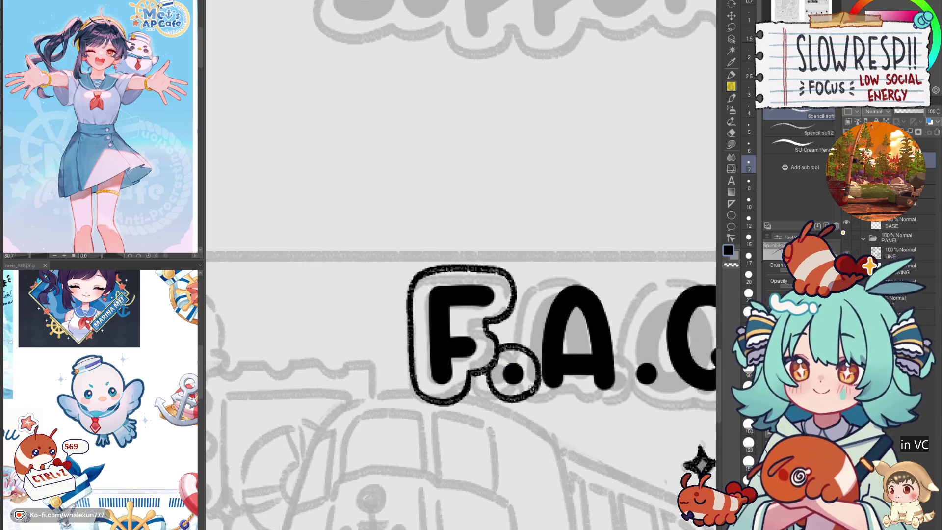
drag(557, 359, 503, 371)
key(ctrl+z)
key(ctrl+z)
key(ctrl+z)
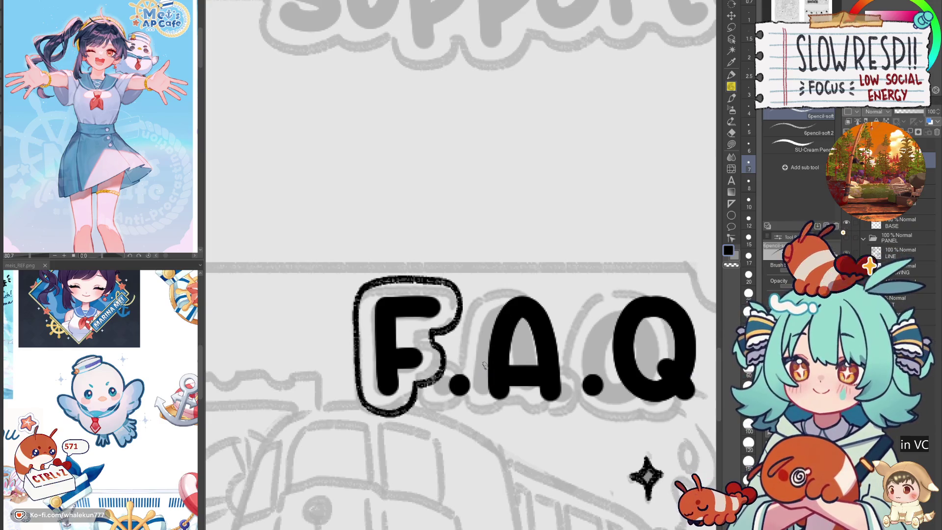
mouse_move(441, 365)
mouse_down()
mouse_move(457, 355)
mouse_move(459, 392)
mouse_move(499, 397)
mouse_up()
- Erase stray marks right of the F and retry outline strokes toward the A
key(ctrl+z)
mouse_move(448, 372)
mouse_down()
mouse_move(480, 404)
mouse_move(508, 389)
mouse_move(533, 395)
mouse_move(524, 400)
mouse_move(538, 390)
mouse_up()
key(ctrl+z)
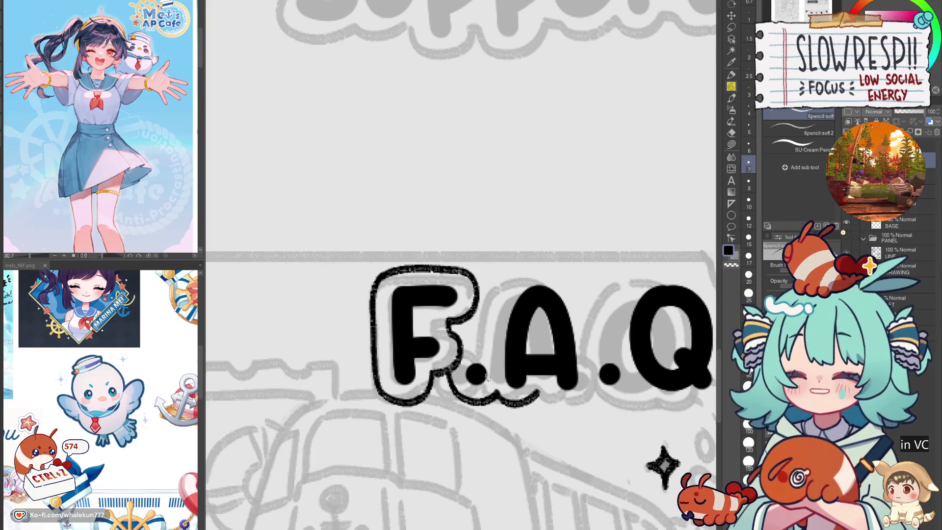
key(e)
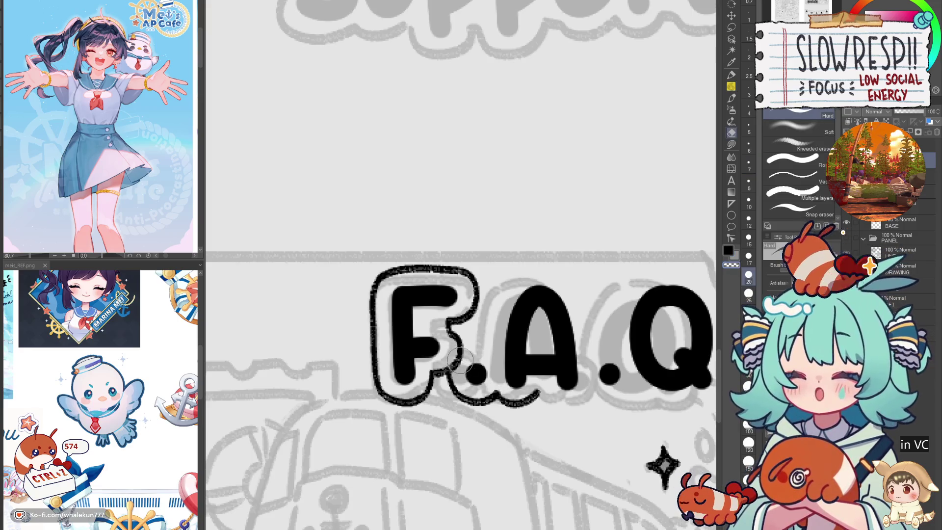
mouse_move(461, 358)
mouse_down()
mouse_move(454, 364)
mouse_move(468, 350)
mouse_up()
key(p)
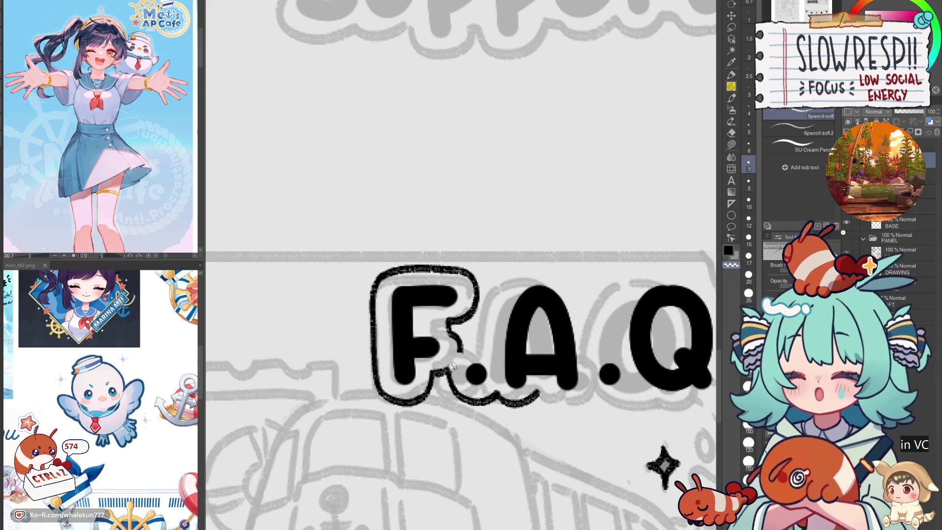
key(ctrl+z)
drag(464, 352, 488, 345)
key(ctrl+z)
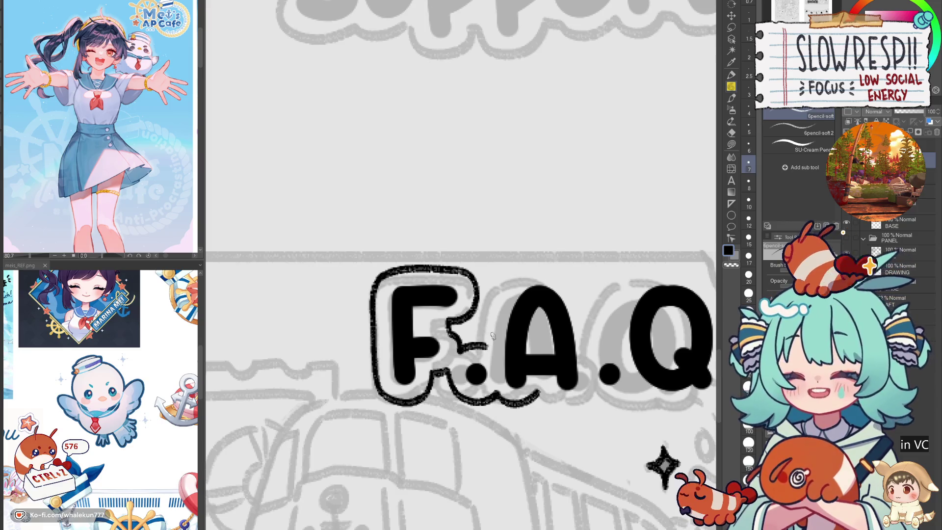
mouse_move(528, 270)
mouse_down()
mouse_move(504, 289)
mouse_move(490, 331)
mouse_move(521, 275)
mouse_move(493, 309)
mouse_move(486, 350)
mouse_up()
key(ctrl+z)
- Outline around the A toward the Q, flipping the canvas to check
key(h)
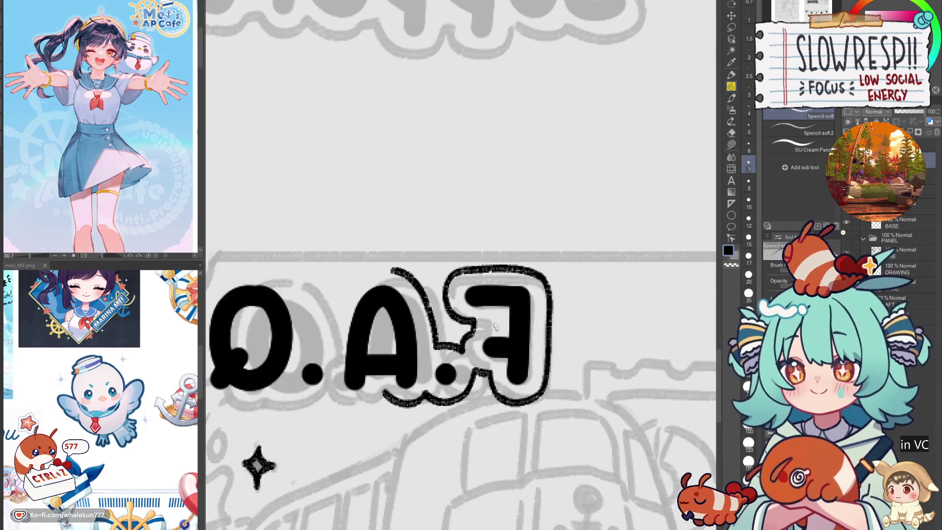
drag(391, 264, 519, 273)
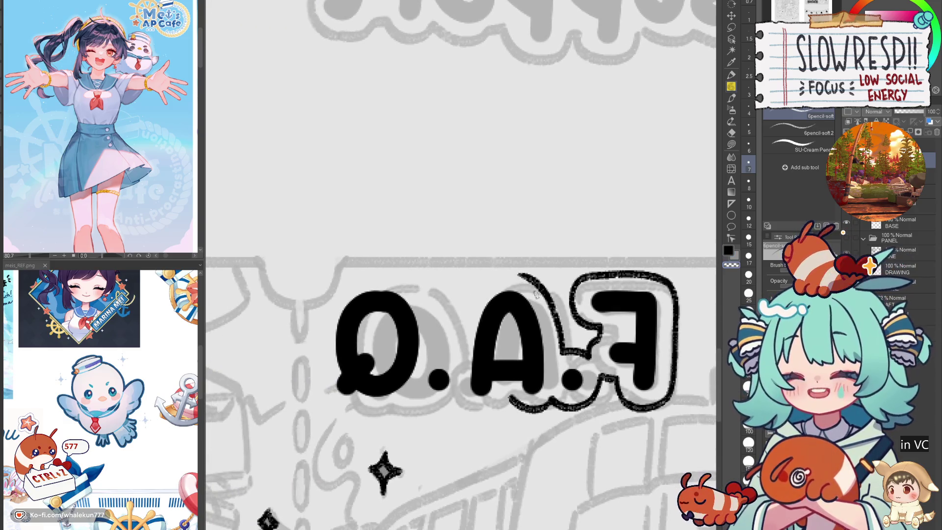
key(h)
mouse_move(469, 271)
mouse_down()
mouse_move(508, 280)
mouse_move(532, 319)
mouse_move(534, 345)
mouse_up()
scroll(545, 327, down, 3)
scroll(544, 327, right, 3)
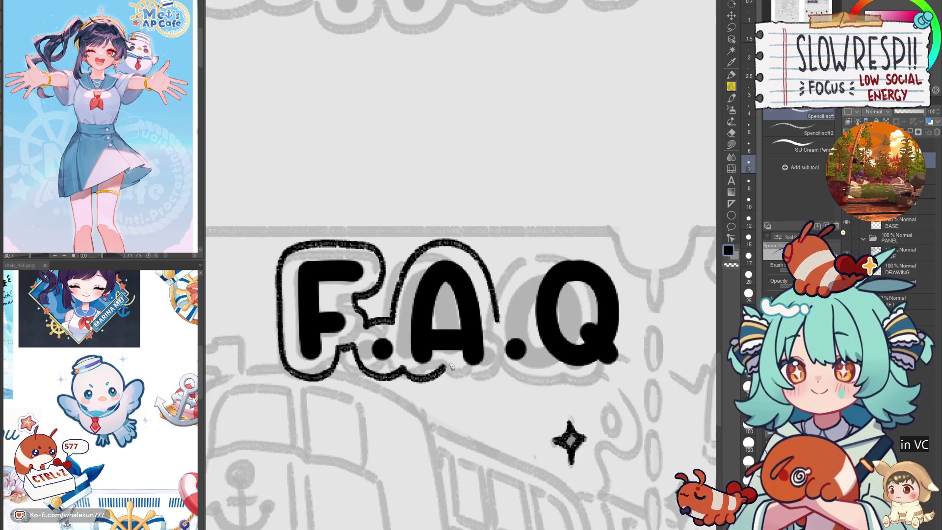
drag(454, 374, 539, 372)
key(ctrl+z)
key(ctrl+z)
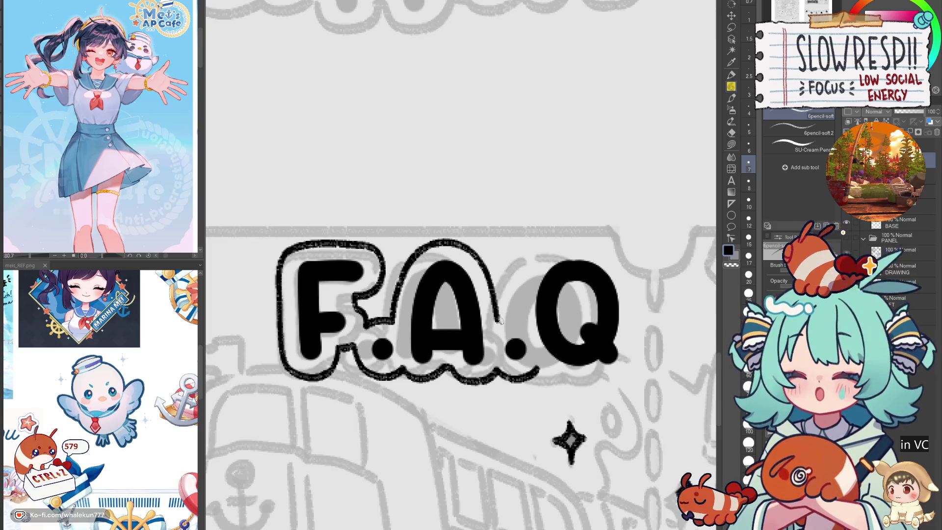
mouse_move(498, 325)
mouse_down()
mouse_move(530, 305)
mouse_move(527, 316)
mouse_up()
key(ctrl+z)
key(ctrl+z)
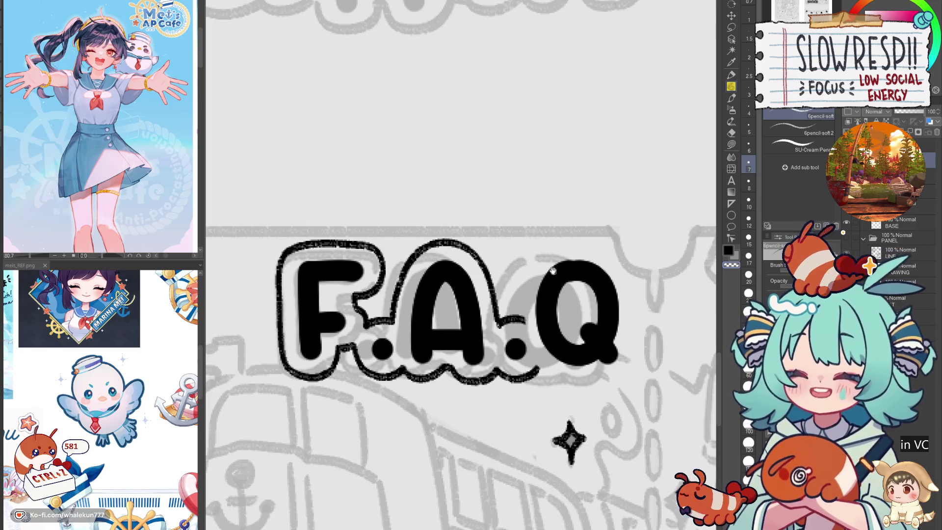
- Repeatedly attempt the outline curve left of the Q, undoing each try
scroll(553, 269, up, 2)
mouse_move(556, 271)
mouse_down()
mouse_move(520, 316)
mouse_move(524, 294)
mouse_move(515, 339)
mouse_up()
key(ctrl+z)
key(ctrl+z)
mouse_move(560, 267)
mouse_down()
mouse_move(529, 291)
mouse_move(519, 317)
mouse_move(536, 282)
mouse_move(514, 332)
mouse_up()
key(ctrl+z)
key(ctrl+z)
mouse_move(564, 267)
mouse_down()
mouse_move(520, 301)
mouse_move(513, 351)
mouse_up()
key(ctrl+z)
mouse_move(560, 268)
mouse_down()
mouse_move(520, 304)
mouse_move(513, 351)
mouse_up()
key(ctrl+z)
mouse_move(562, 266)
mouse_down()
mouse_move(524, 295)
mouse_move(517, 353)
mouse_up()
key(h)
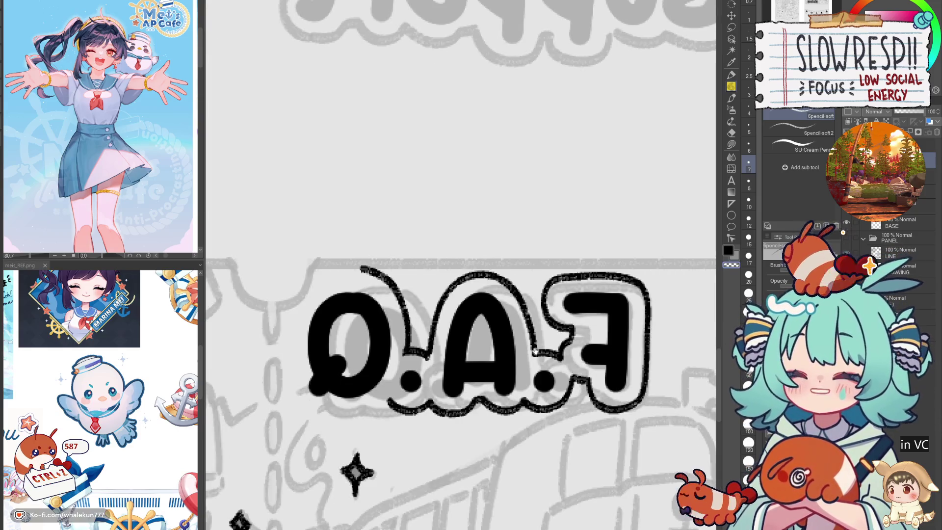
key(h)
key(ctrl+z)
key(ctrl+z)
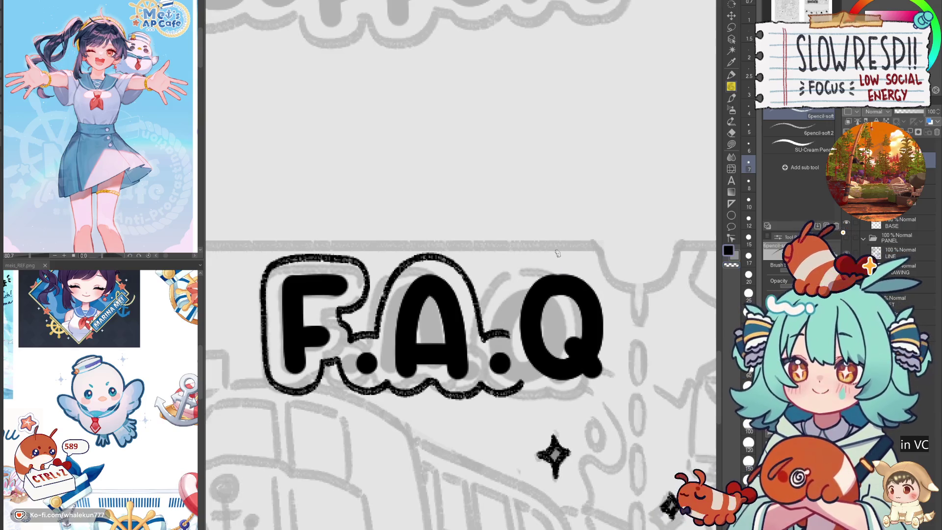
mouse_move(558, 254)
mouse_down()
mouse_move(521, 276)
mouse_move(509, 310)
mouse_move(552, 259)
mouse_move(516, 280)
mouse_move(509, 312)
mouse_move(672, 270)
mouse_move(564, 252)
mouse_up()
key(ctrl+z)
key(ctrl+z)
- Lasso the Q and move it left, closer to the A
key(m)
key(k)
mouse_move(589, 360)
mouse_down()
mouse_move(457, 358)
mouse_move(591, 352)
mouse_up()
key(ctrl+d)
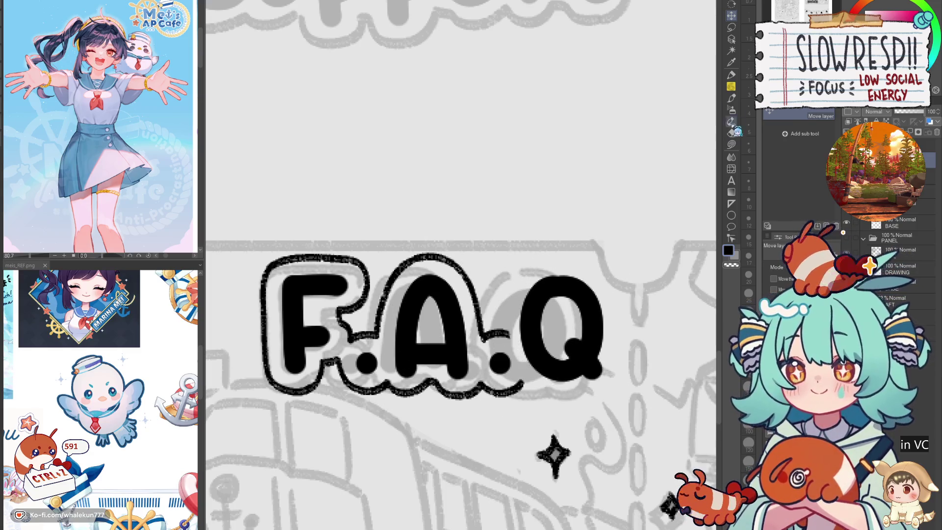
- Draw the pencil outline under and up the Q
key(p)
mouse_move(528, 284)
mouse_down()
mouse_move(530, 311)
mouse_move(516, 318)
mouse_move(508, 359)
mouse_move(497, 362)
mouse_up()
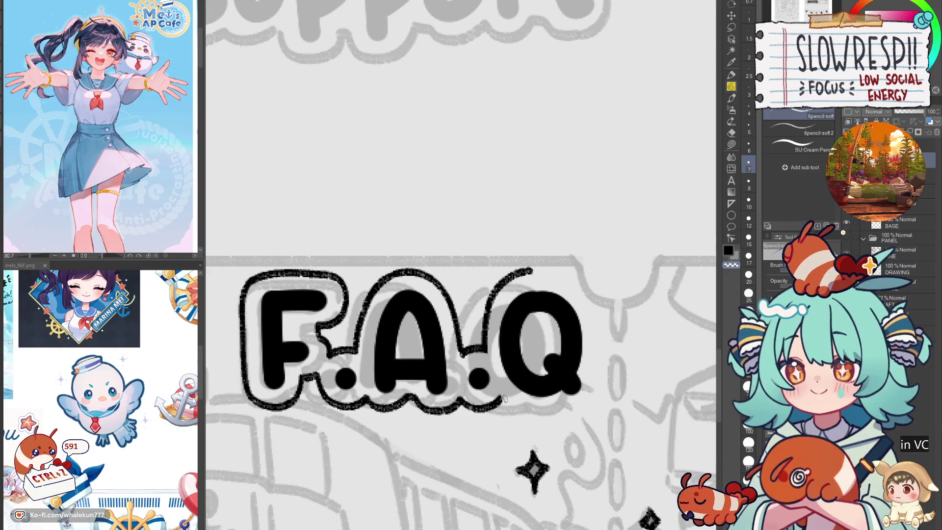
drag(507, 402, 561, 408)
key(ctrl+z)
mouse_move(500, 397)
mouse_down()
mouse_move(574, 408)
mouse_move(603, 374)
mouse_move(589, 381)
mouse_up()
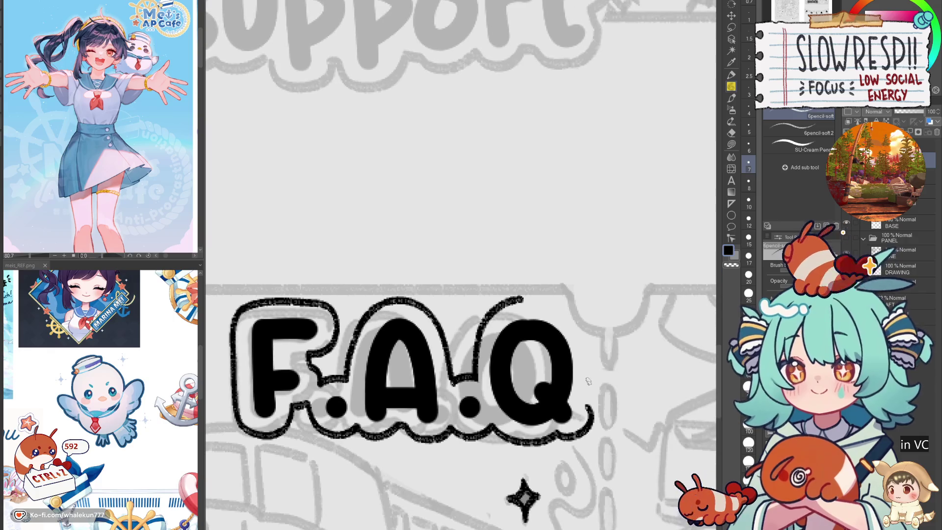
- Outline along the Q's side and top, checking in mirrored view and undoing stray marks
key(h)
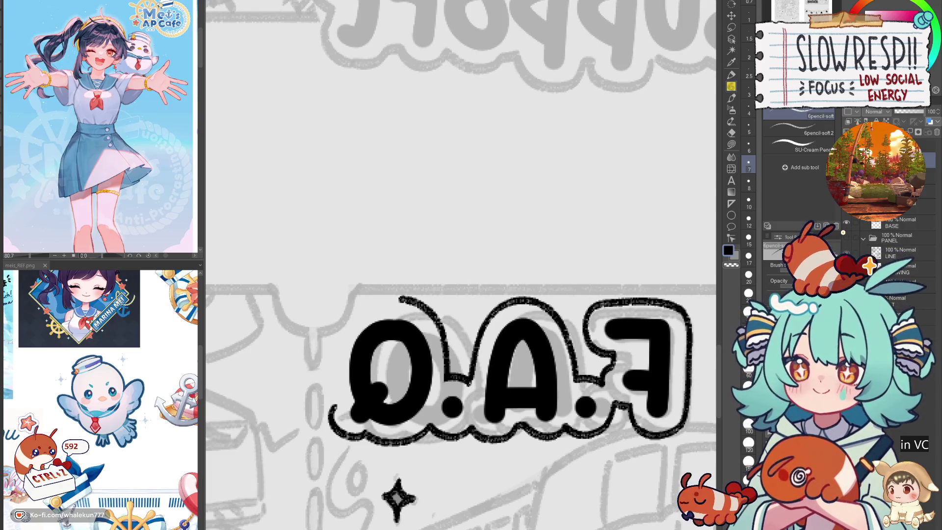
drag(471, 399, 589, 350)
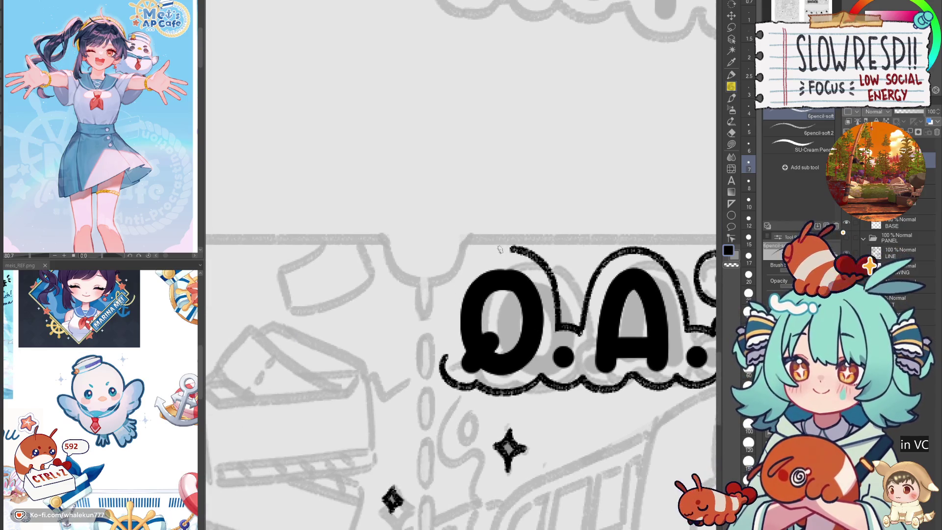
mouse_move(483, 250)
mouse_down()
mouse_move(441, 287)
mouse_move(442, 352)
mouse_up()
key(ctrl+z)
mouse_move(488, 247)
mouse_down()
mouse_move(456, 265)
mouse_move(445, 360)
mouse_up()
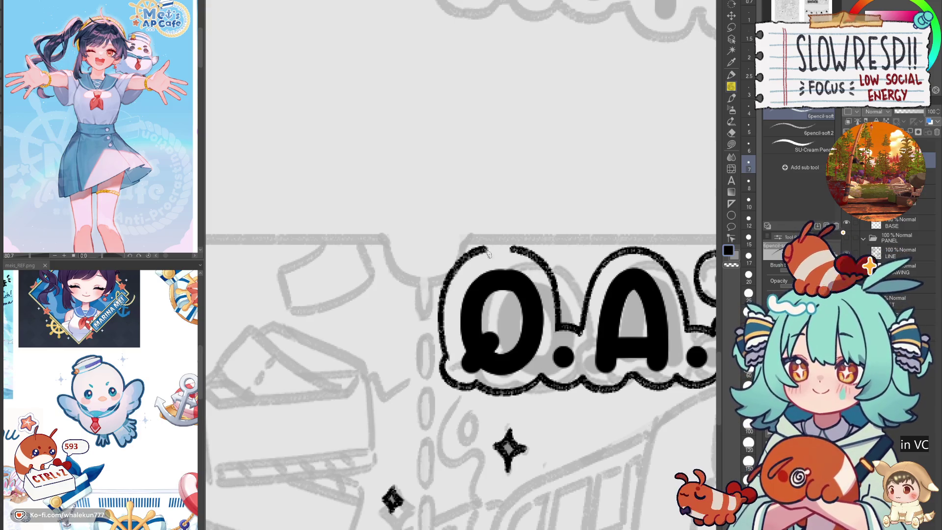
key(h)
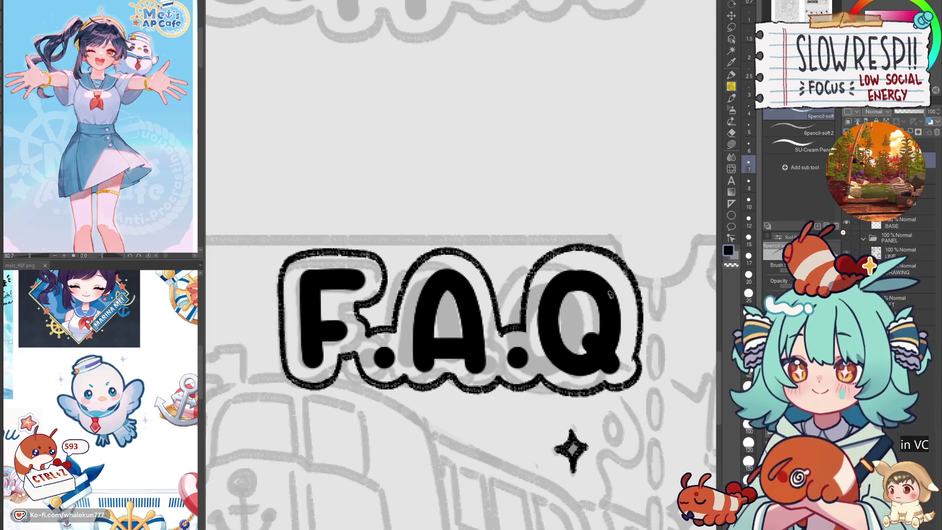
key(ctrl+z)
key(ctrl+z)
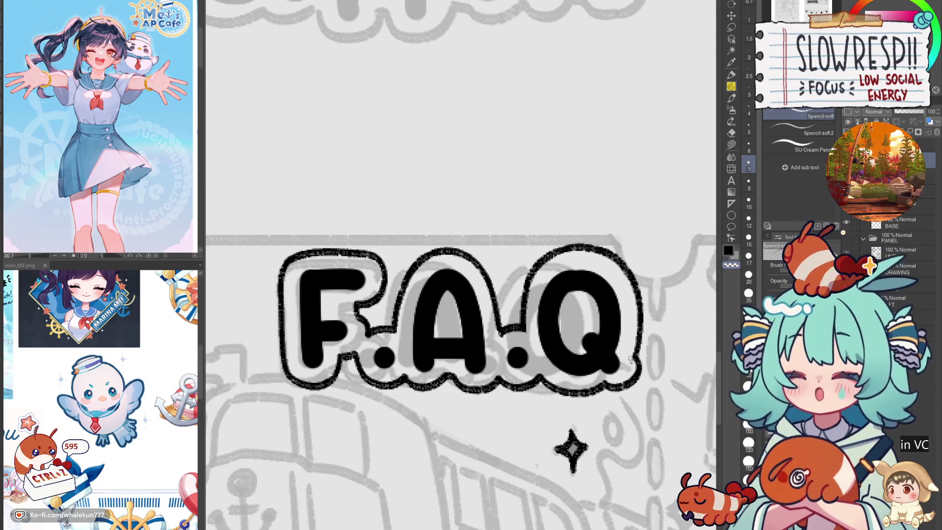
scroll(632, 369, down, 5)
scroll(592, 342, up, 3)
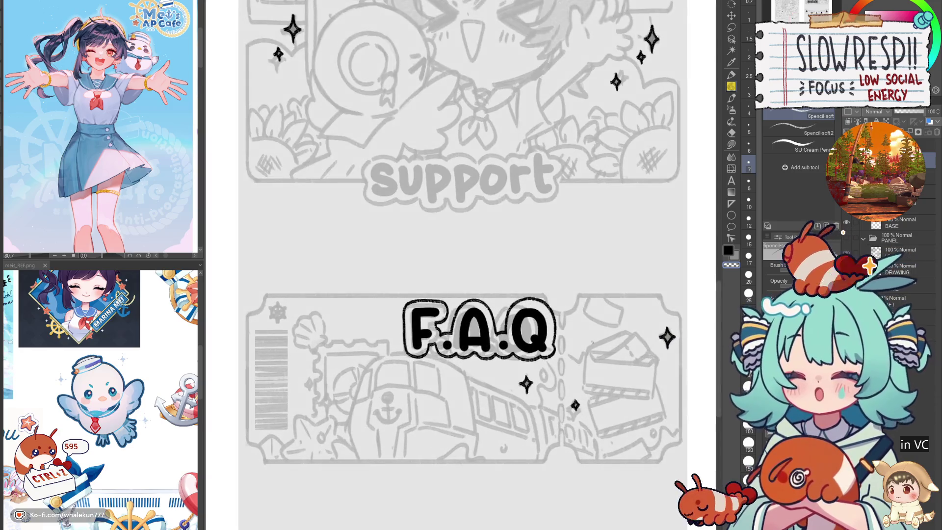
- Lasso the F.A.Q title and move it onto the FAQ ticket panel's top edge
click(734, 31)
mouse_move(521, 232)
mouse_down()
mouse_move(451, 245)
mouse_move(596, 339)
mouse_up()
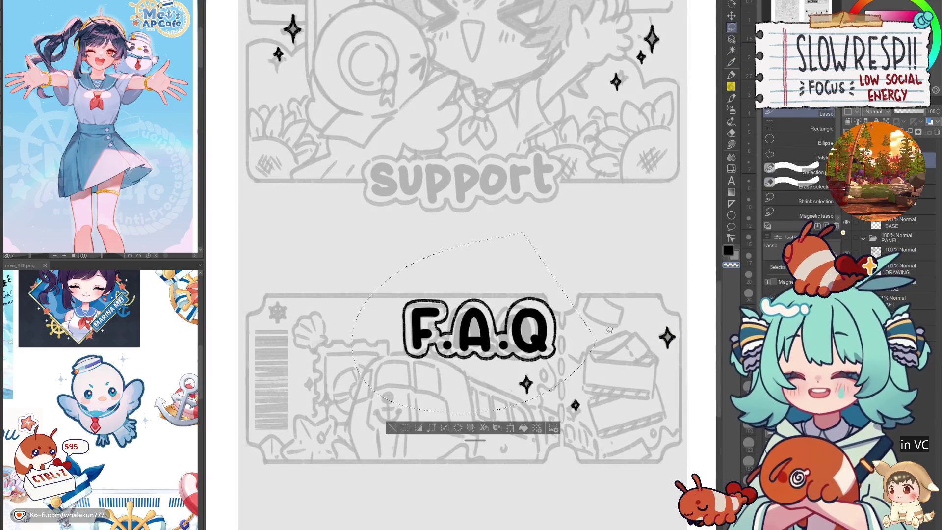
key(ctrl+d)
click(731, 15)
scroll(581, 284, down, 3)
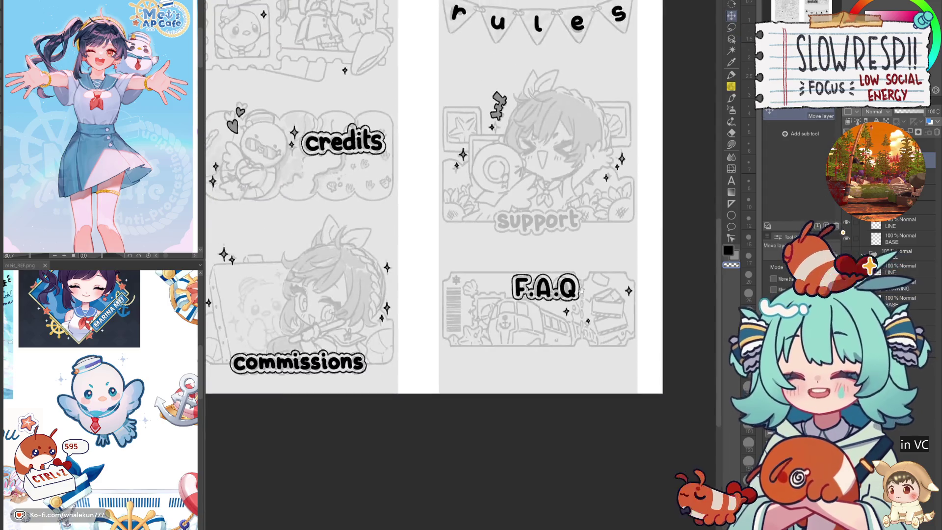
drag(580, 283, 602, 332)
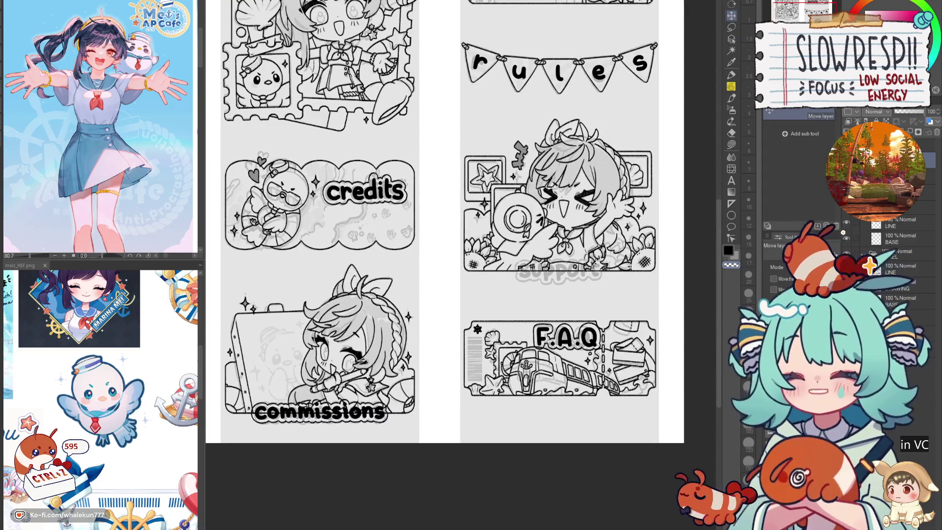
scroll(592, 388, up, 3)
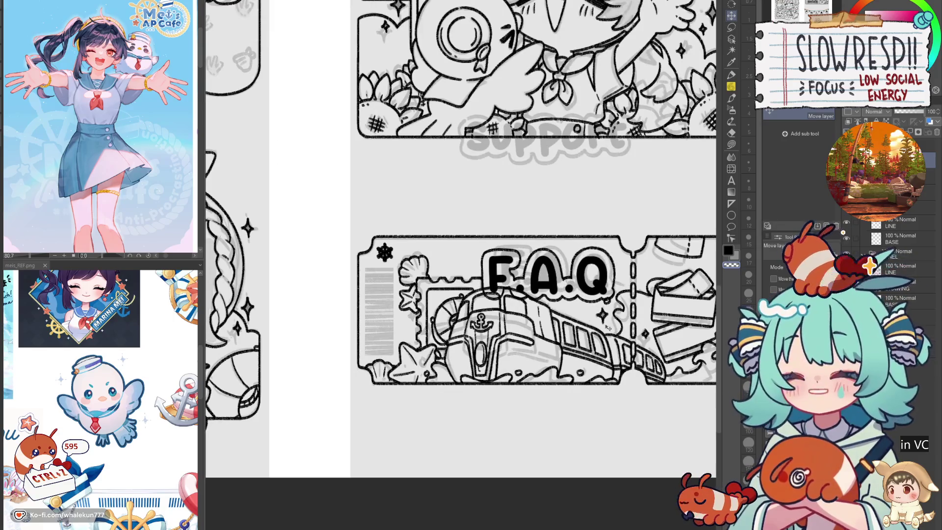
key(ctrl+t)
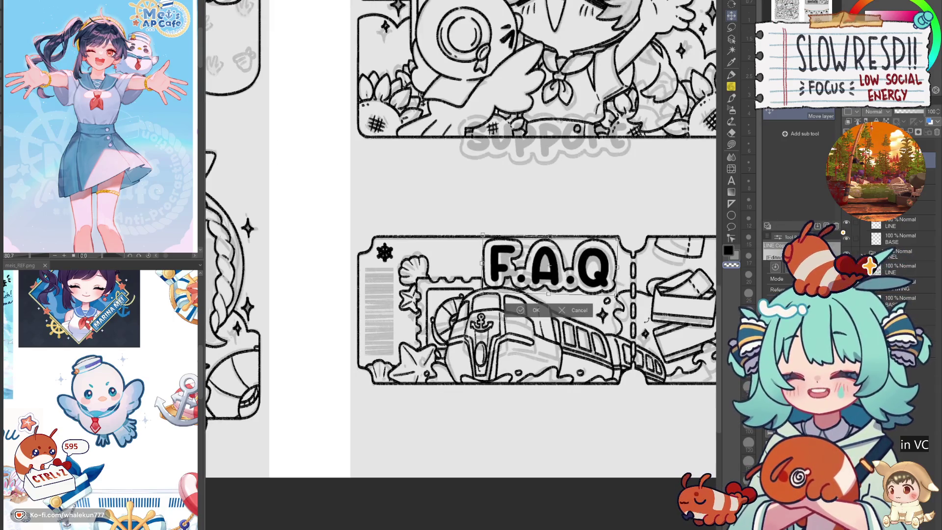
key(Return)
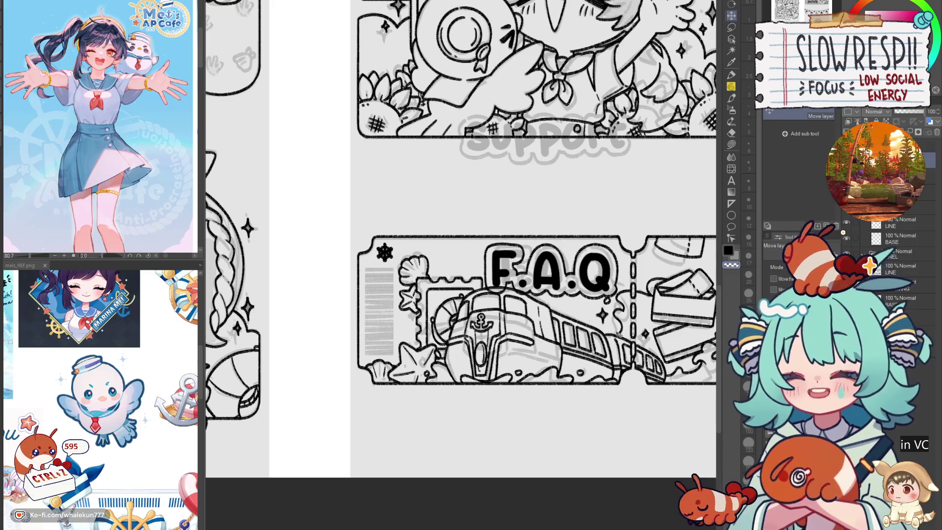
scroll(613, 342, down, 3)
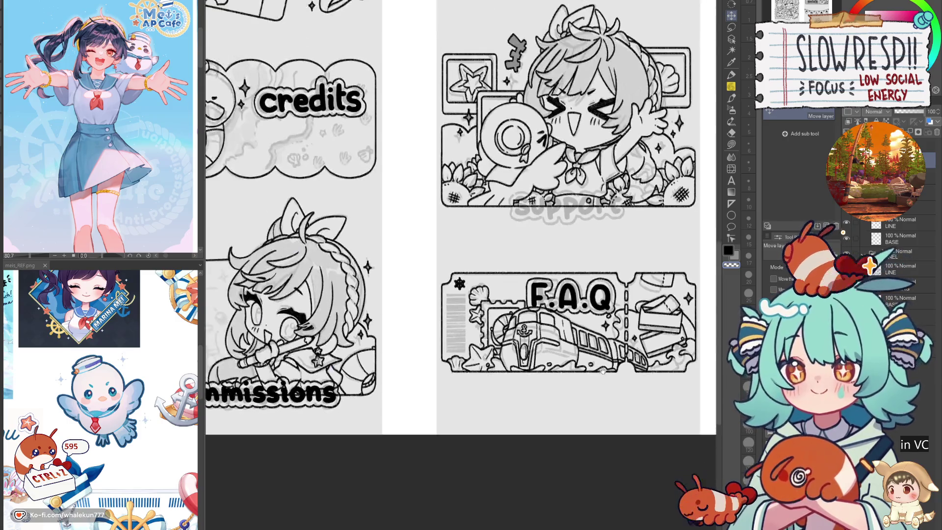
scroll(587, 360, up, 1)
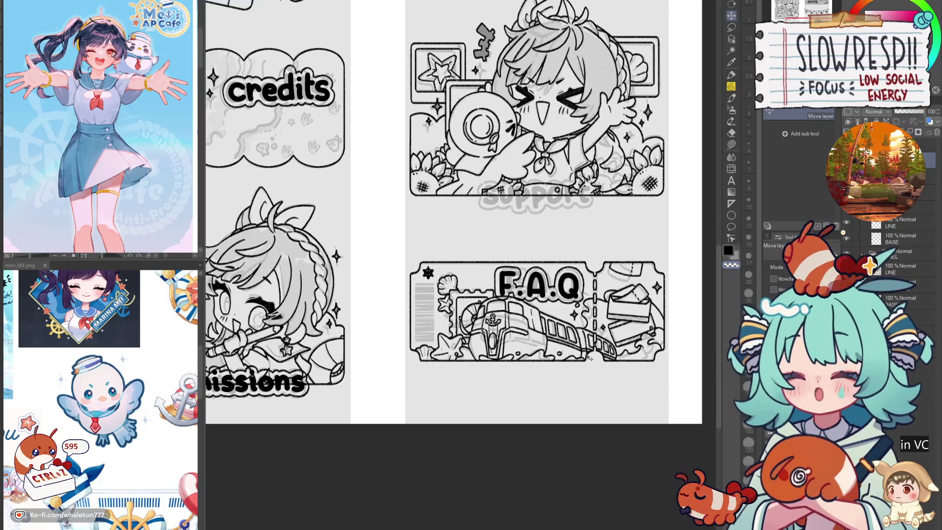
drag(590, 358, 589, 358)
key(h)
key(h)
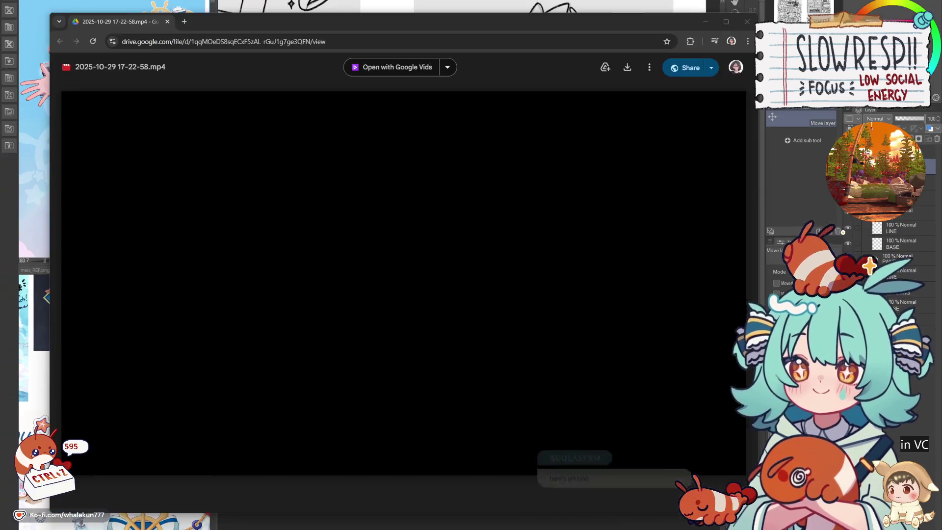
click(89, 458)
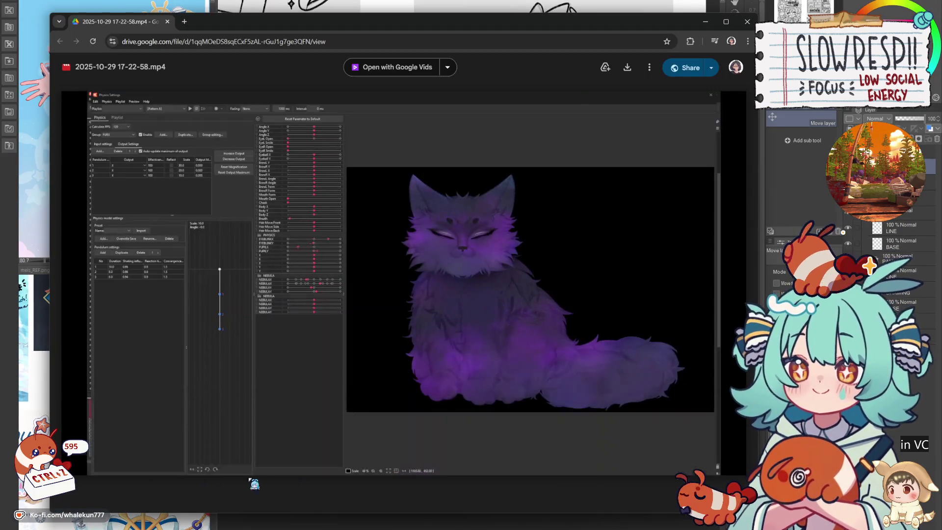
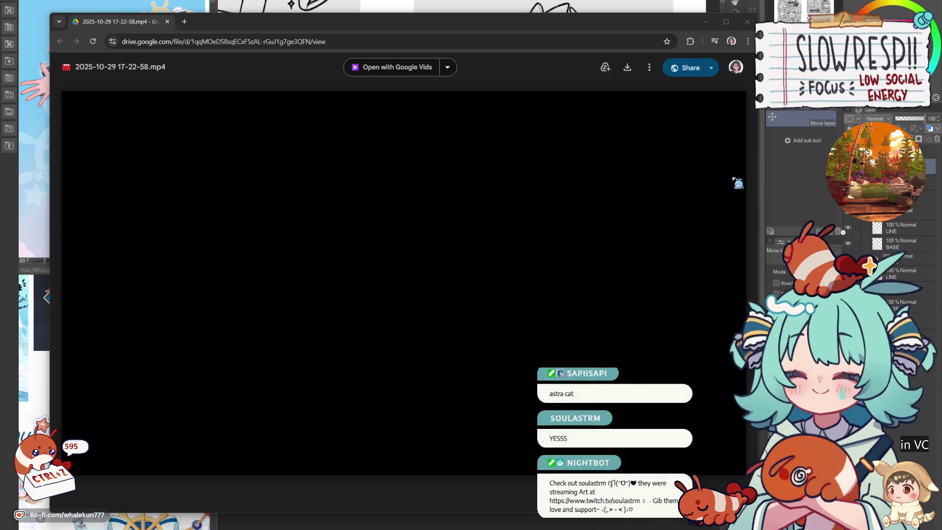
- Replay the purple cat animation clip in Google Drive, then leave the video
click(73, 428)
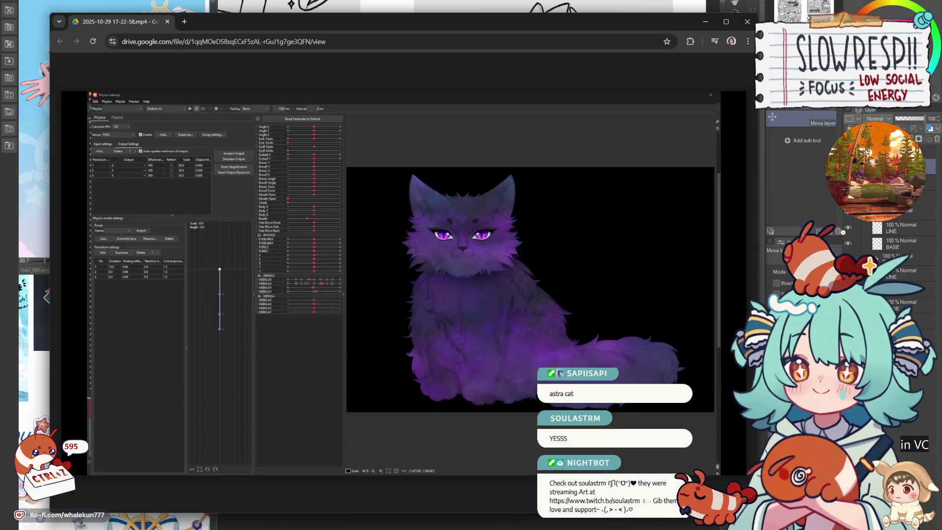
click(97, 454)
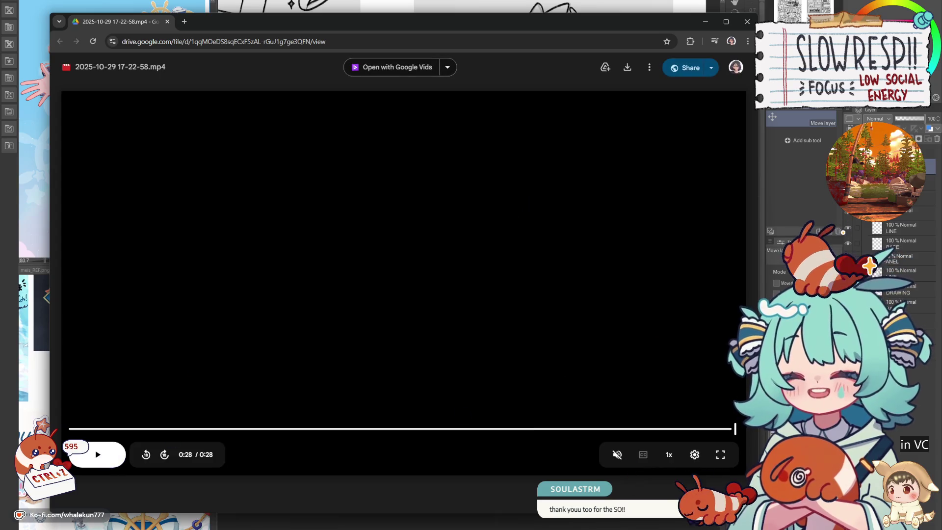
key(alt+Tab)
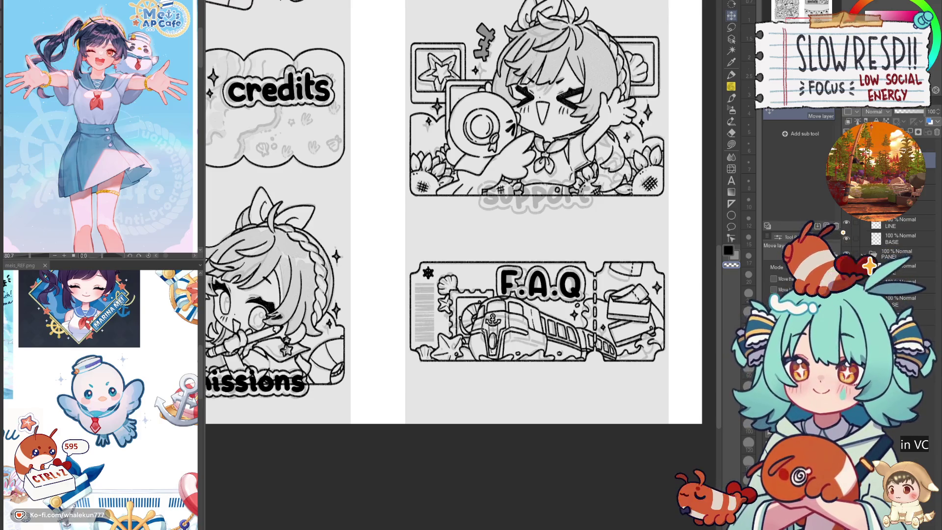
- Nudge the F.A.Q title up and right and shrink it slightly
click(734, 107)
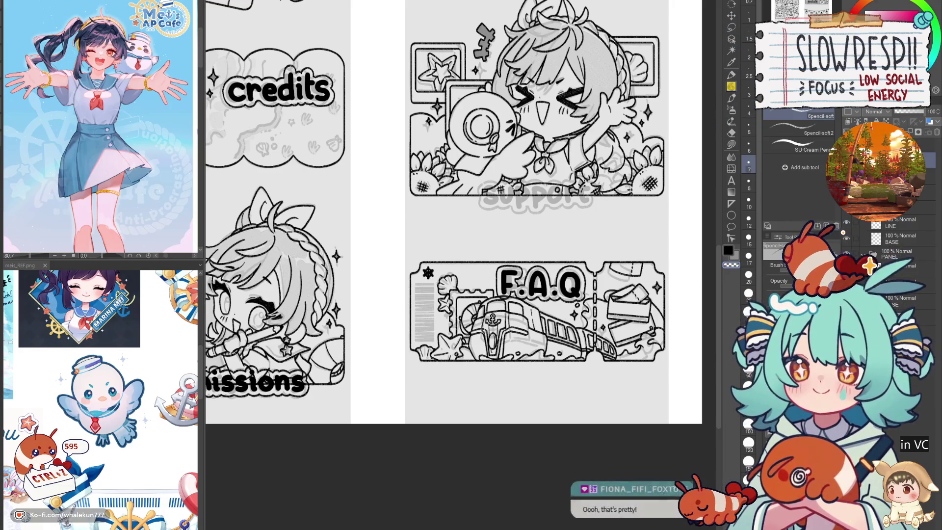
key(k)
scroll(585, 315, up, 2)
scroll(595, 325, up, 1)
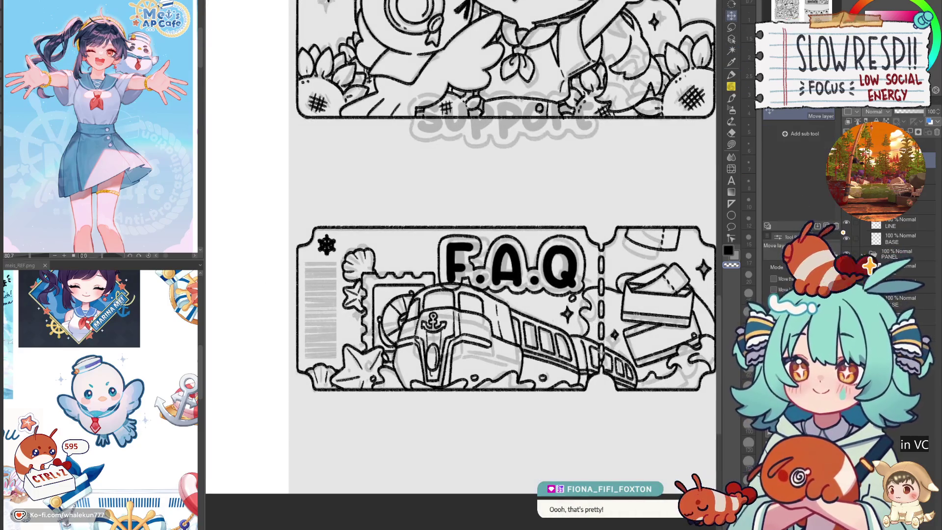
drag(623, 377, 633, 385)
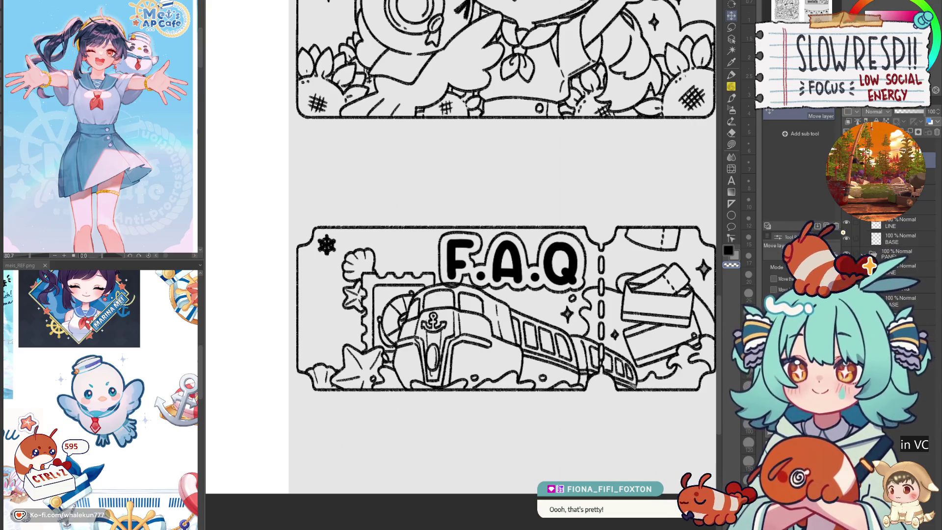
scroll(633, 390, down, 5)
scroll(397, 300, up, 5)
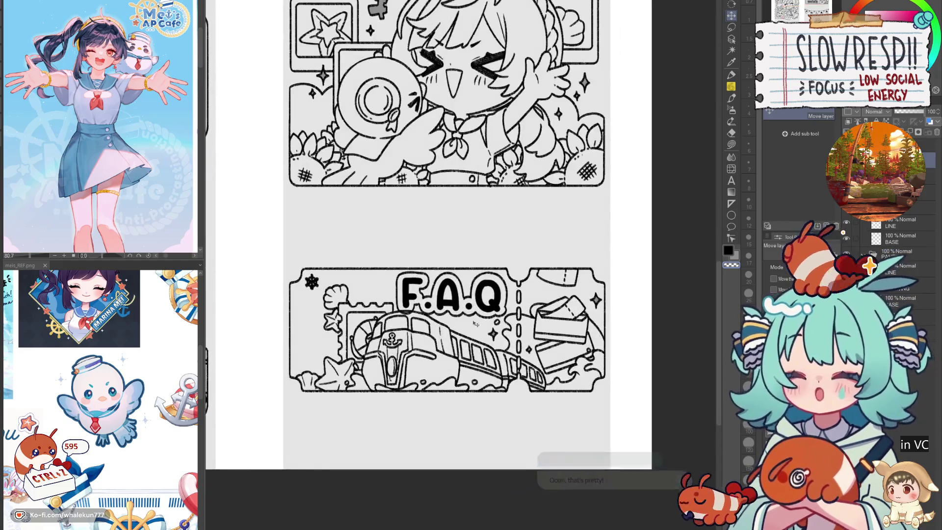
key(ctrl+t)
drag(396, 299, 411, 296)
key(Return)
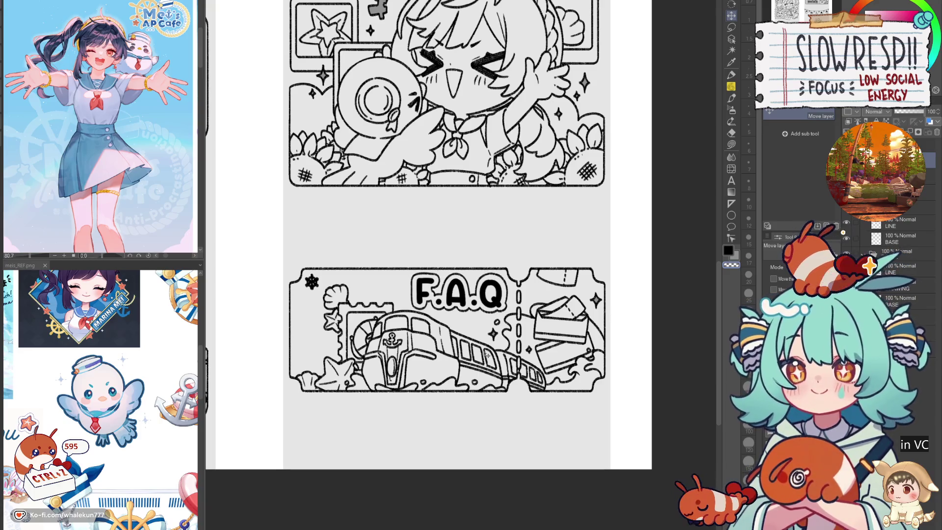
- Reveal the faint support sketch layer beneath the line art
scroll(485, 354, down, 3)
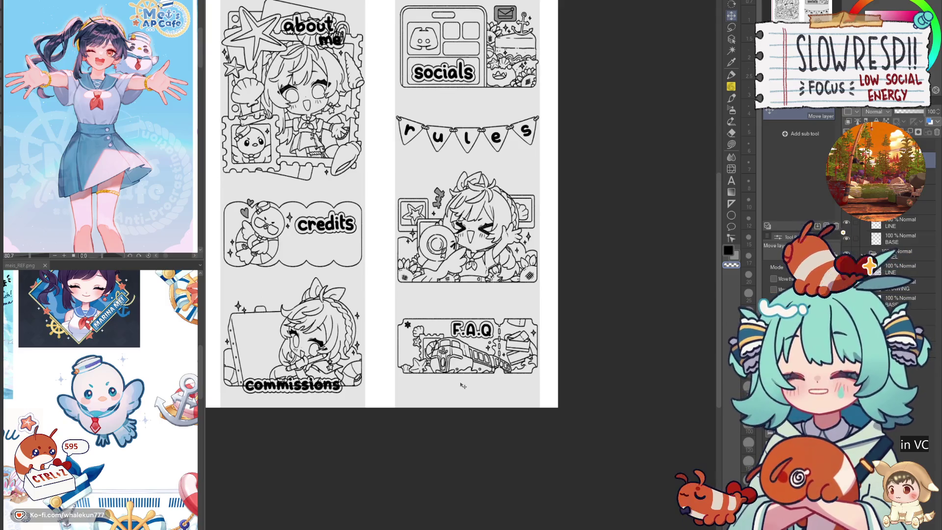
scroll(530, 351, up, 5)
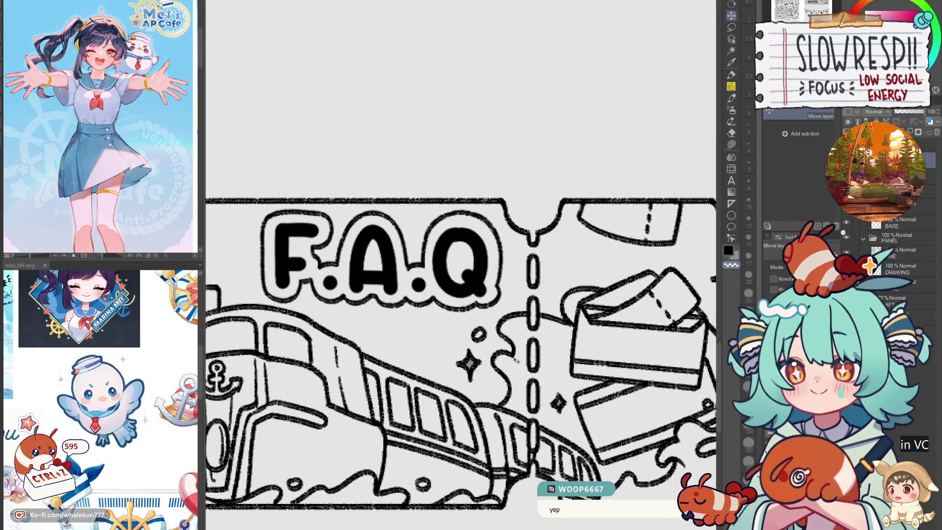
scroll(512, 368, down, 4)
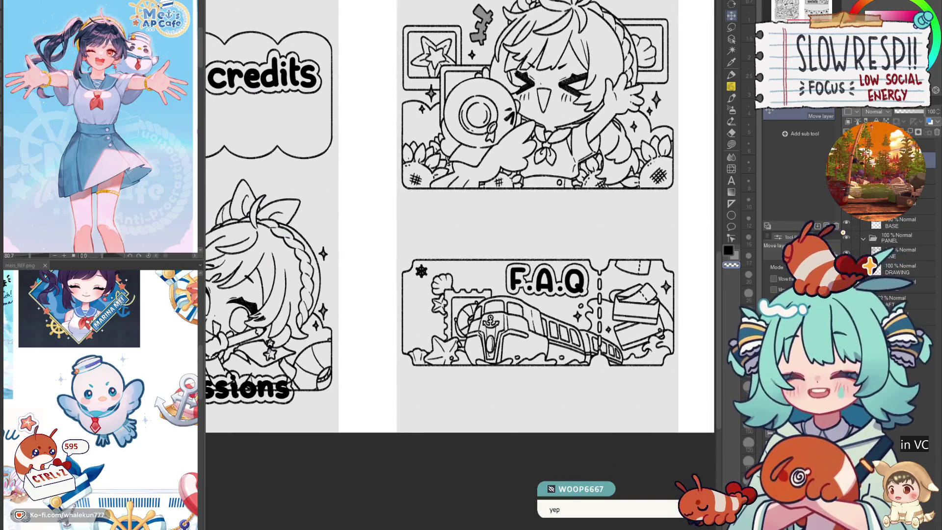
click(844, 235)
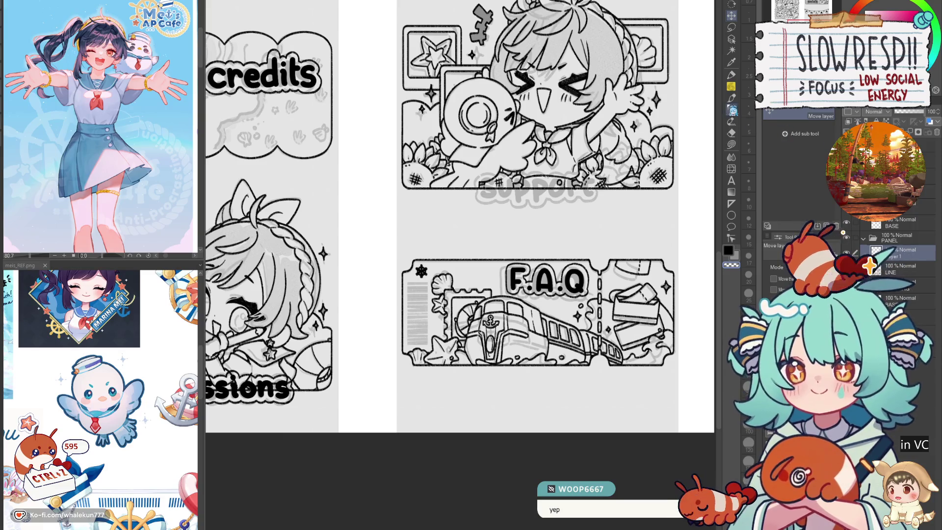
click(731, 28)
click(805, 127)
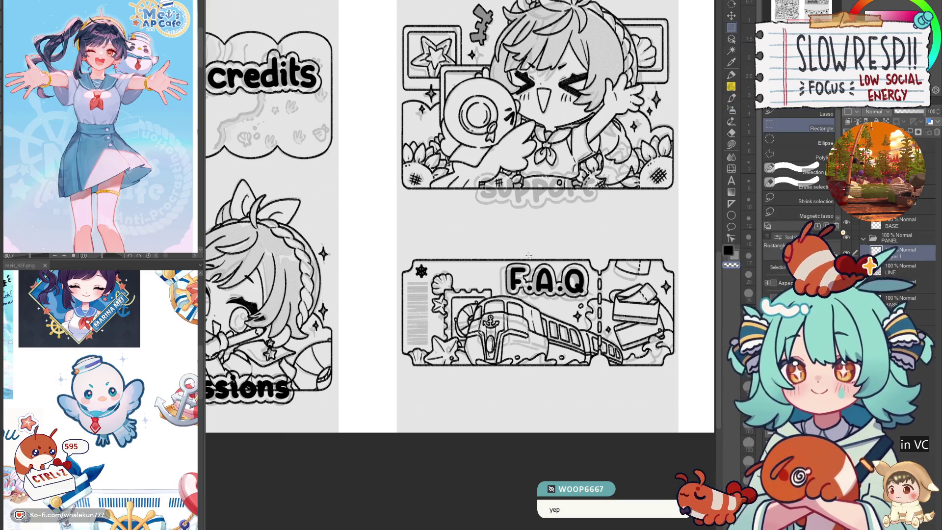
- Select the grey barcode block and ink it with thick and thin black pencil stripes
scroll(417, 353, up, 4)
scroll(416, 352, down, 1)
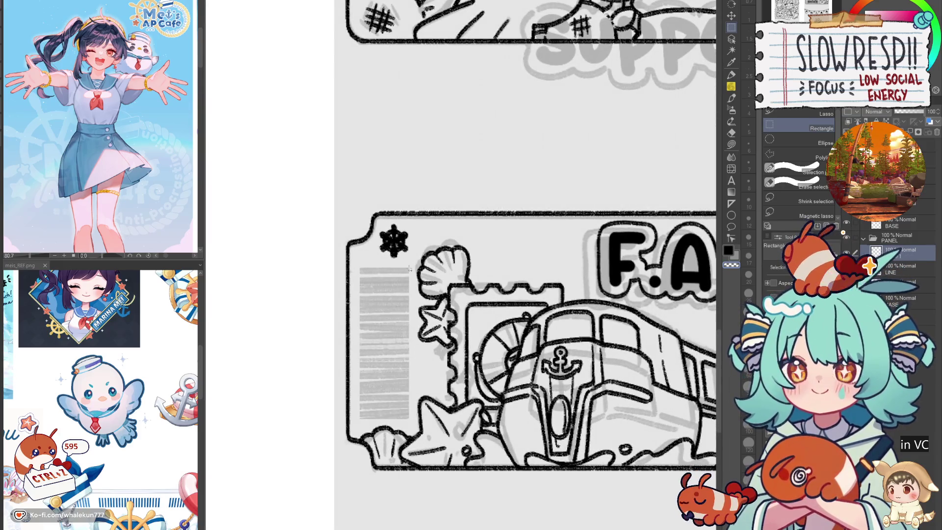
drag(361, 270, 410, 420)
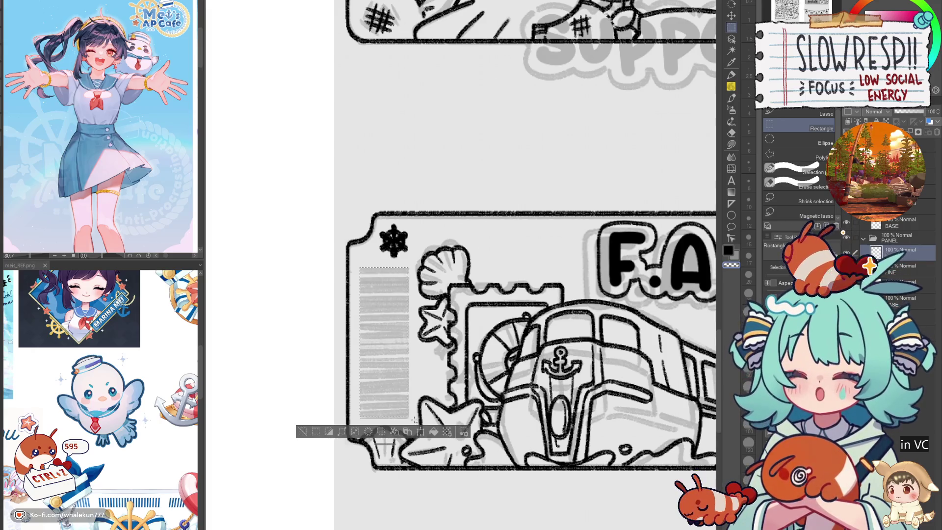
key(p)
mouse_move(520, 315)
mouse_down()
mouse_move(567, 329)
mouse_move(625, 307)
mouse_up()
mouse_move(512, 264)
mouse_down()
mouse_move(465, 264)
mouse_move(513, 272)
mouse_up()
key(bracketleft)
key(bracketleft)
mouse_move(464, 276)
mouse_down()
mouse_move(513, 277)
mouse_move(503, 285)
mouse_move(512, 300)
mouse_move(353, 257)
mouse_move(376, 263)
mouse_move(377, 292)
mouse_up()
key(bracketright)
key(bracketright)
key(ctrl+z)
key(ctrl+z)
key(ctrl+z)
key(ctrl+z)
key(ctrl+z)
key(ctrl+z)
key(ctrl+z)
key(bracketright)
key(bracketright)
key(bracketright)
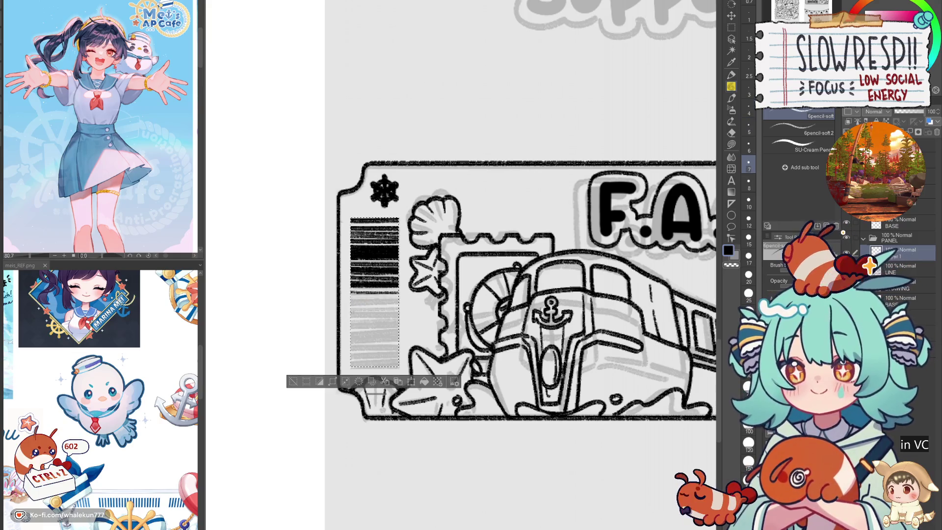
mouse_move(350, 303)
mouse_down()
mouse_move(377, 299)
mouse_move(399, 314)
mouse_up()
- Try nudging the inked barcode up and right, then undo the move
key(ctrl+d)
scroll(360, 311, down, 5)
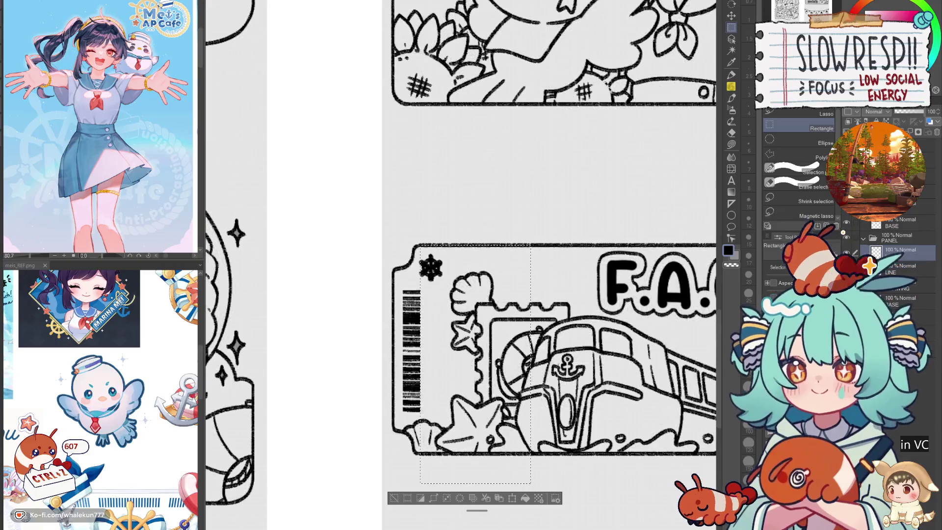
key(m)
scroll(483, 343, up, 5)
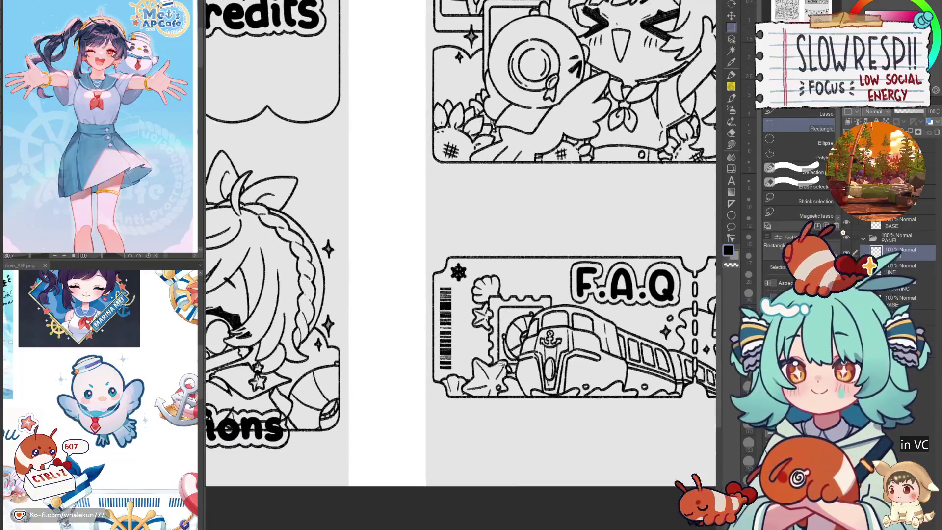
drag(441, 237, 536, 441)
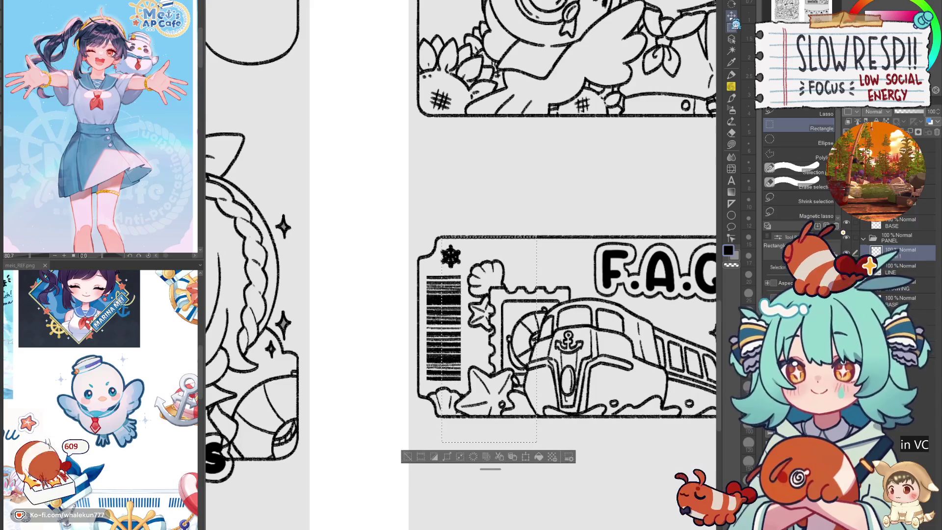
click(731, 15)
key(ctrl+d)
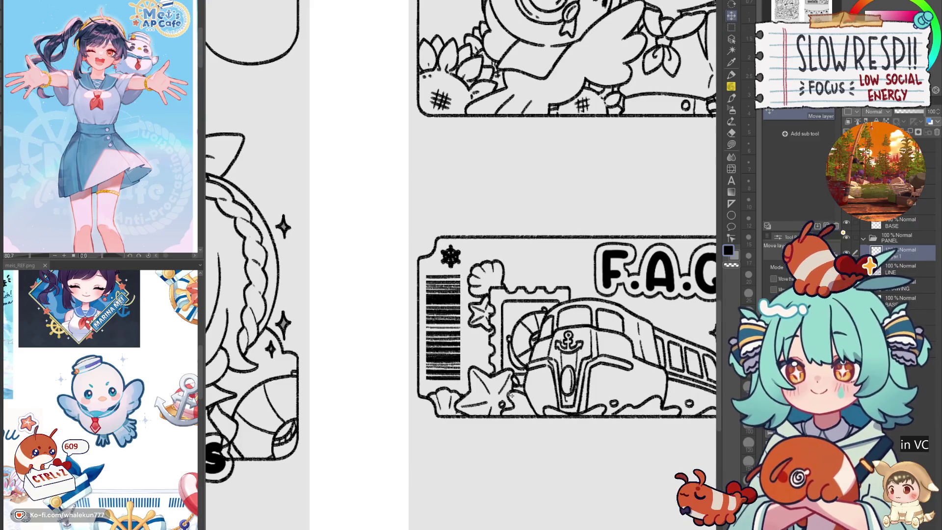
drag(510, 395, 513, 394)
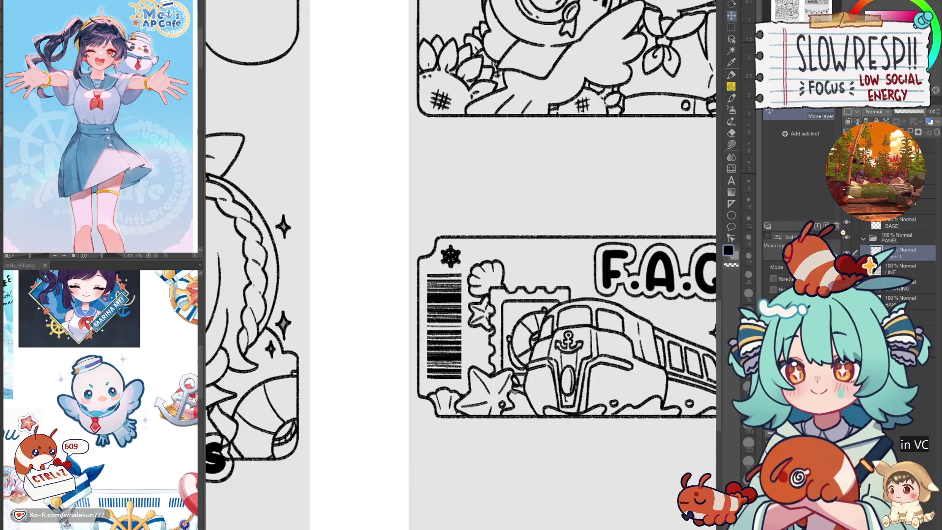
key(ctrl+z)
- Reselect the barcode stripes region with a rectangle selection
key(m)
drag(420, 257, 470, 397)
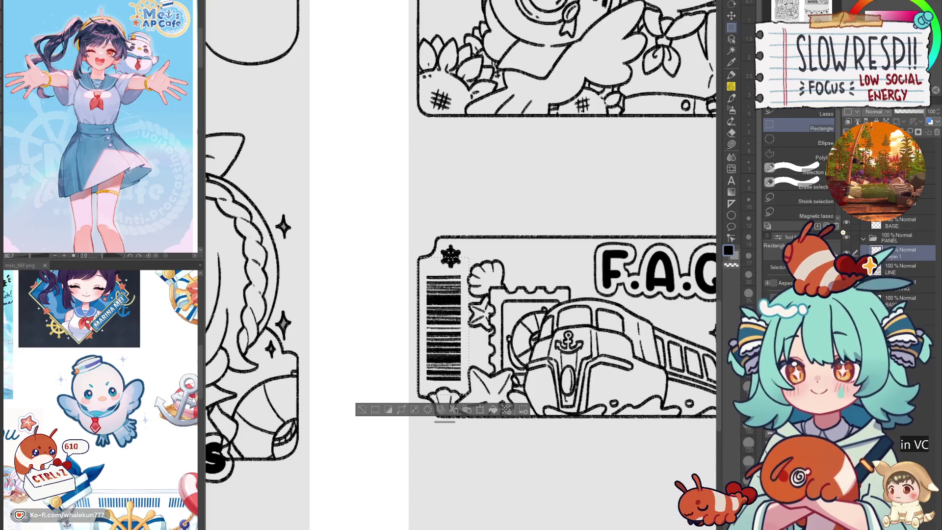
click(731, 50)
key(ctrl+d)
key(m)
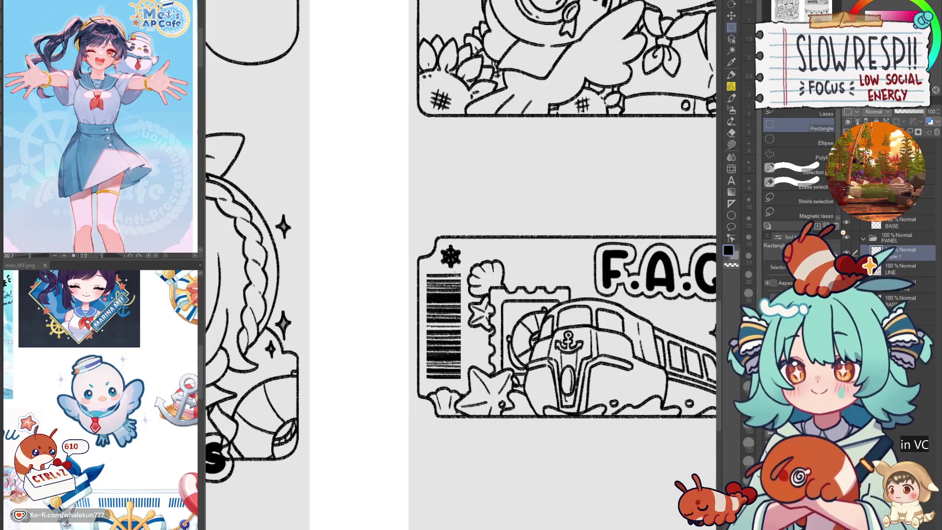
drag(450, 263, 512, 423)
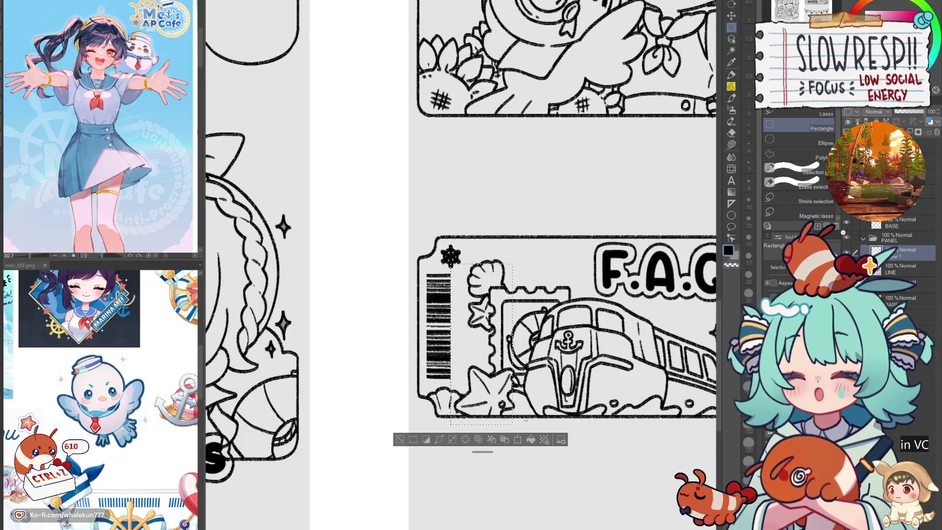
scroll(526, 420, down, 5)
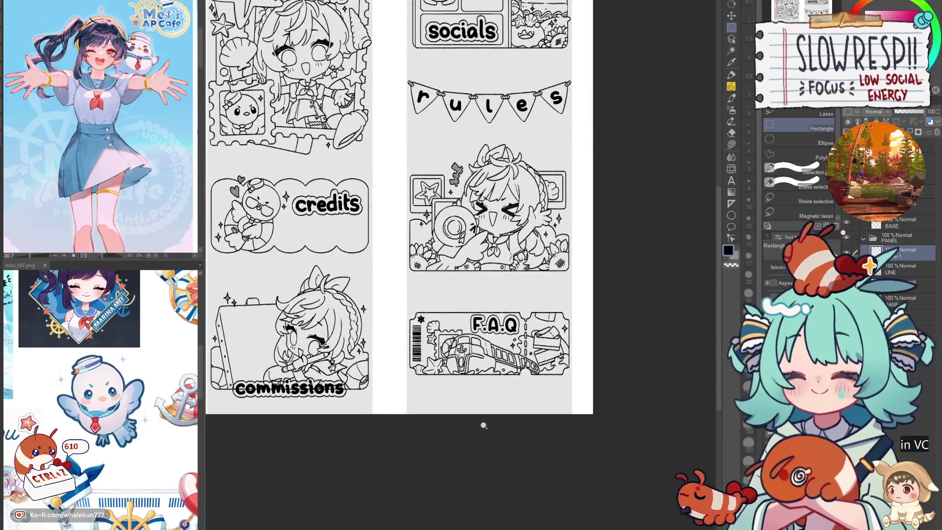
scroll(465, 427, up, 5)
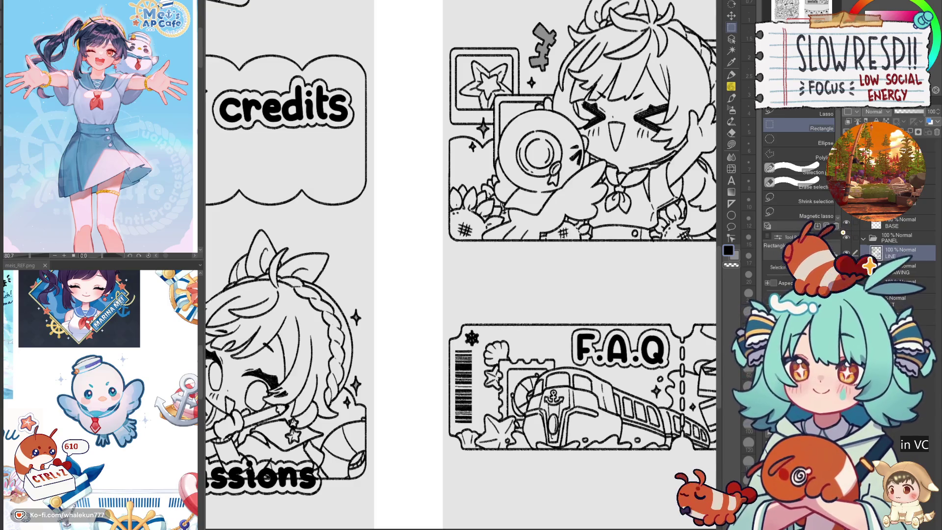
key(p)
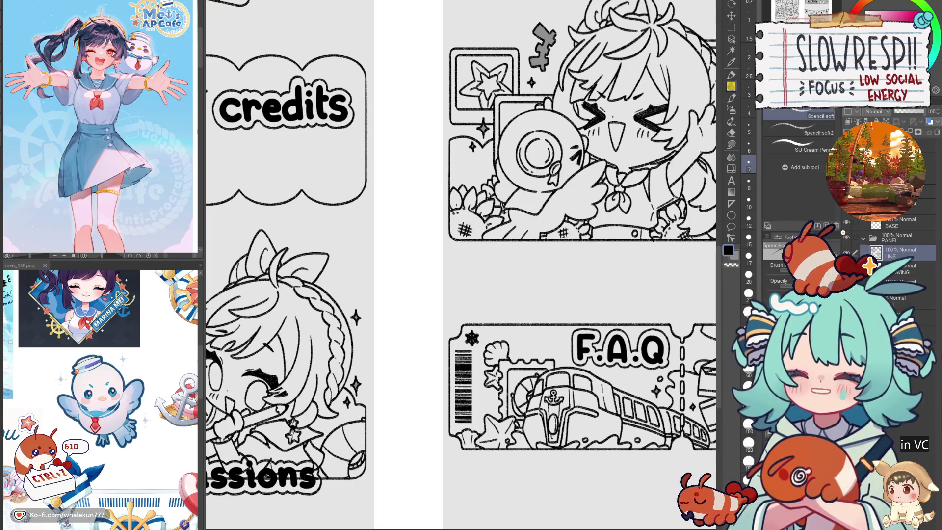
scroll(461, 245, down, 3)
drag(544, 405, 492, 431)
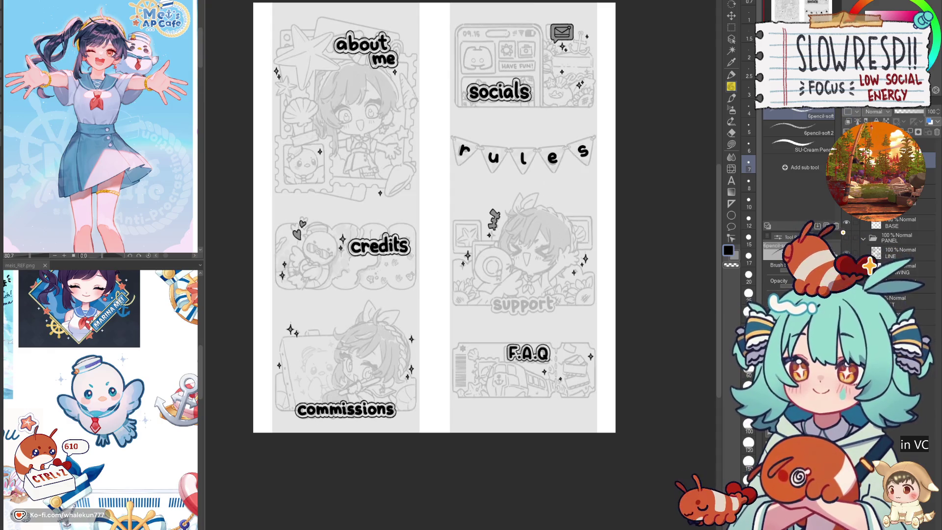
- Ink the 'sup' letters of 'support' in black pen over the sketch
key(p)
scroll(502, 297, up, 5)
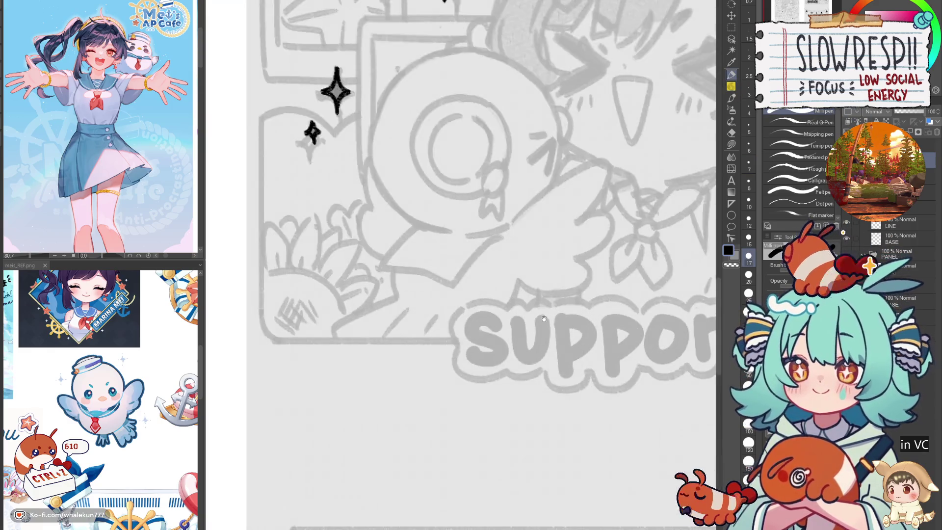
mouse_move(495, 324)
mouse_down()
mouse_move(471, 318)
mouse_move(503, 343)
mouse_move(467, 362)
mouse_up()
key(ctrl+z)
mouse_move(497, 325)
mouse_down()
mouse_move(469, 330)
mouse_move(495, 363)
mouse_move(467, 362)
mouse_move(515, 328)
mouse_move(542, 356)
mouse_move(546, 322)
mouse_move(529, 362)
mouse_move(546, 321)
mouse_move(550, 362)
mouse_up()
key(ctrl+z)
key(ctrl+z)
drag(560, 321, 564, 378)
key(ctrl+z)
mouse_move(560, 340)
mouse_down()
mouse_move(506, 334)
mouse_move(511, 368)
mouse_up()
mouse_move(507, 322)
mouse_down()
mouse_move(538, 339)
mouse_move(512, 358)
mouse_move(535, 333)
mouse_move(522, 338)
mouse_up()
key(ctrl+z)
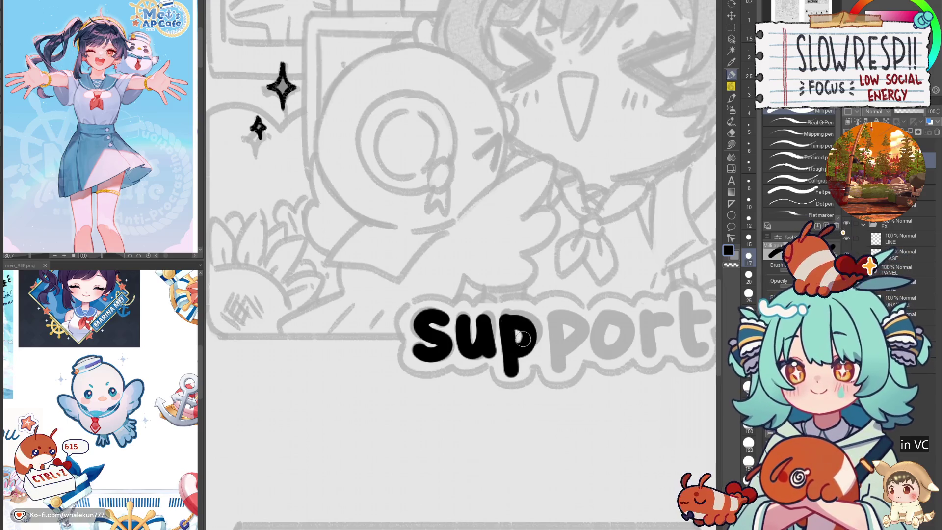
key(ctrl+z)
mouse_move(502, 320)
mouse_down()
mouse_move(515, 316)
mouse_move(539, 339)
mouse_move(510, 353)
mouse_move(471, 334)
mouse_move(473, 368)
mouse_up()
drag(474, 309, 510, 342)
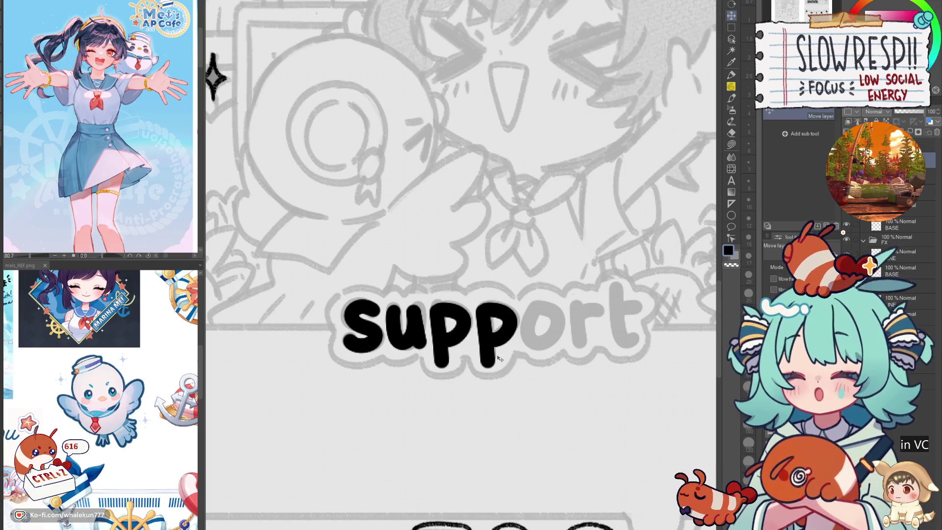
- Ink the remaining 'port' letters, crossing the t, and check the whole word
key(p)
mouse_move(546, 315)
mouse_down()
mouse_move(523, 338)
mouse_move(554, 345)
mouse_move(522, 333)
mouse_move(558, 332)
mouse_move(524, 324)
mouse_move(563, 336)
mouse_move(562, 314)
mouse_move(580, 344)
mouse_up()
key(ctrl+z)
key(ctrl+z)
key(ctrl+z)
mouse_move(579, 304)
mouse_down()
mouse_move(580, 337)
mouse_move(605, 314)
mouse_move(633, 344)
mouse_move(579, 314)
mouse_move(580, 343)
mouse_move(604, 314)
mouse_move(634, 346)
mouse_up()
key(ctrl+z)
key(ctrl+z)
key(ctrl+z)
mouse_move(619, 283)
mouse_down()
mouse_move(619, 330)
mouse_move(635, 346)
mouse_up()
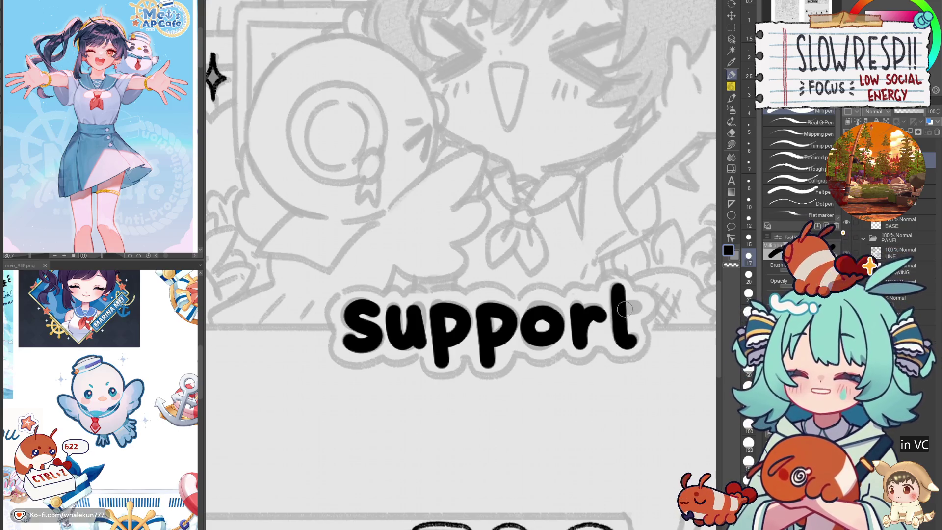
drag(612, 307, 635, 308)
scroll(545, 343, down, 5)
drag(500, 392, 472, 359)
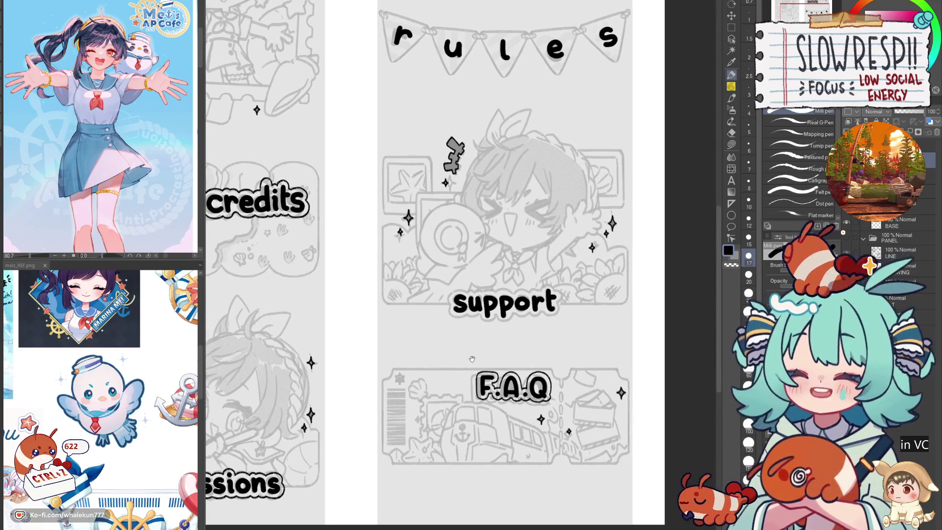
scroll(472, 360, up, 4)
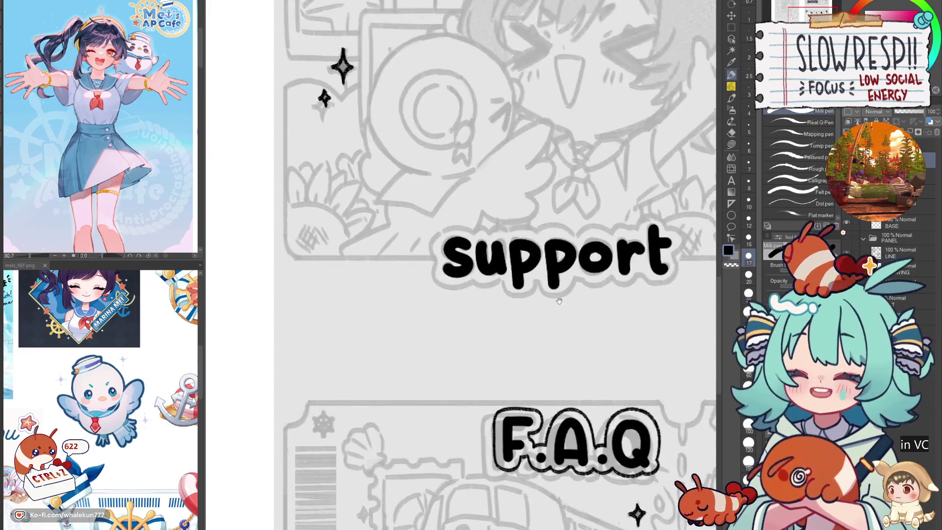
- With the 6pencil-soft pencil, outline the left side and bottom of 'support'
key(p)
scroll(436, 314, up, 2)
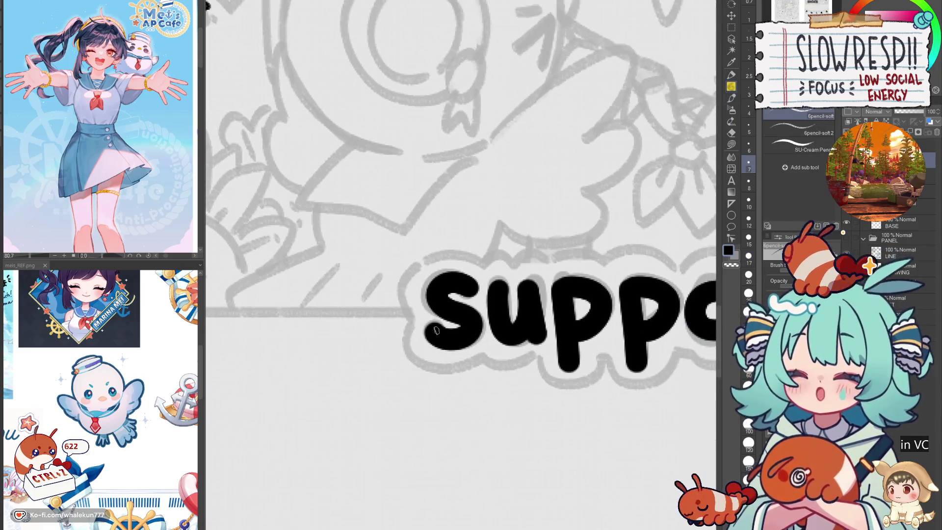
drag(424, 258, 403, 301)
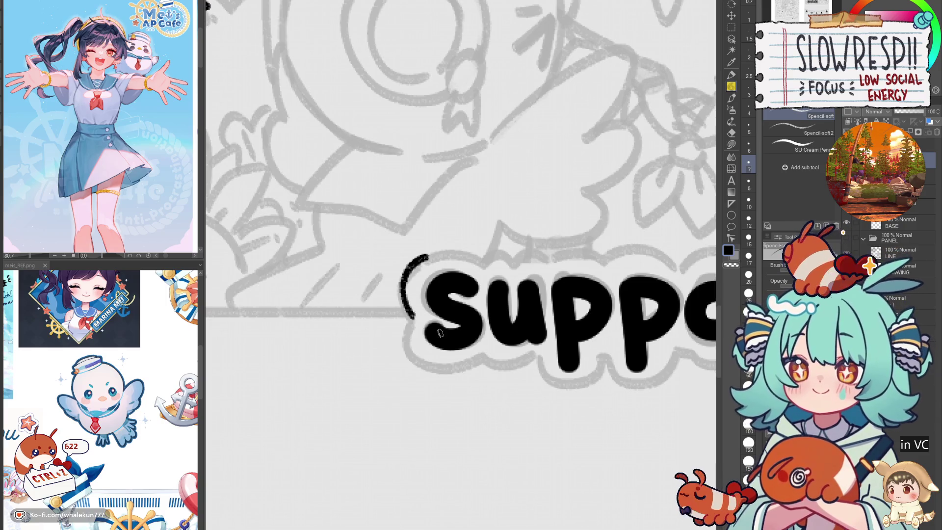
drag(409, 352, 474, 365)
key(ctrl+z)
mouse_move(413, 314)
mouse_down()
mouse_move(404, 353)
mouse_move(474, 365)
mouse_up()
key(ctrl+z)
mouse_move(412, 313)
mouse_down()
mouse_move(404, 330)
mouse_move(434, 371)
mouse_move(490, 357)
mouse_move(591, 393)
mouse_up()
key(ctrl+z)
mouse_move(543, 365)
mouse_down()
mouse_move(569, 398)
mouse_move(578, 399)
mouse_move(557, 391)
mouse_move(591, 390)
mouse_move(599, 367)
mouse_move(614, 385)
mouse_move(650, 397)
mouse_up()
key(ctrl+z)
key(ctrl+z)
key(ctrl+z)
mouse_move(608, 363)
mouse_down()
mouse_move(638, 395)
mouse_move(669, 365)
mouse_up()
drag(670, 364, 653, 388)
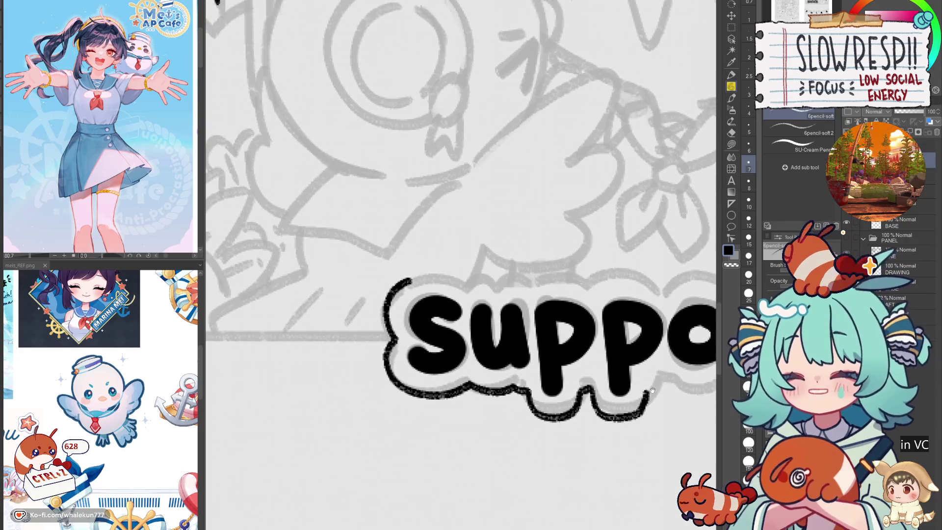
- Draw the rough outline along the top edge of 'support'
drag(413, 279, 587, 288)
key(ctrl+z)
key(ctrl+z)
mouse_move(524, 285)
mouse_down()
mouse_move(598, 293)
mouse_move(542, 283)
mouse_move(572, 290)
mouse_up()
key(ctrl+z)
key(ctrl+z)
drag(498, 288, 560, 282)
key(ctrl+z)
mouse_move(499, 287)
mouse_down()
mouse_move(549, 282)
mouse_move(565, 302)
mouse_move(600, 293)
mouse_up()
drag(601, 294, 544, 299)
mouse_move(541, 307)
mouse_down()
mouse_move(586, 294)
mouse_move(608, 305)
mouse_move(609, 286)
mouse_up()
drag(508, 368, 582, 377)
key(ctrl+z)
key(ctrl+z)
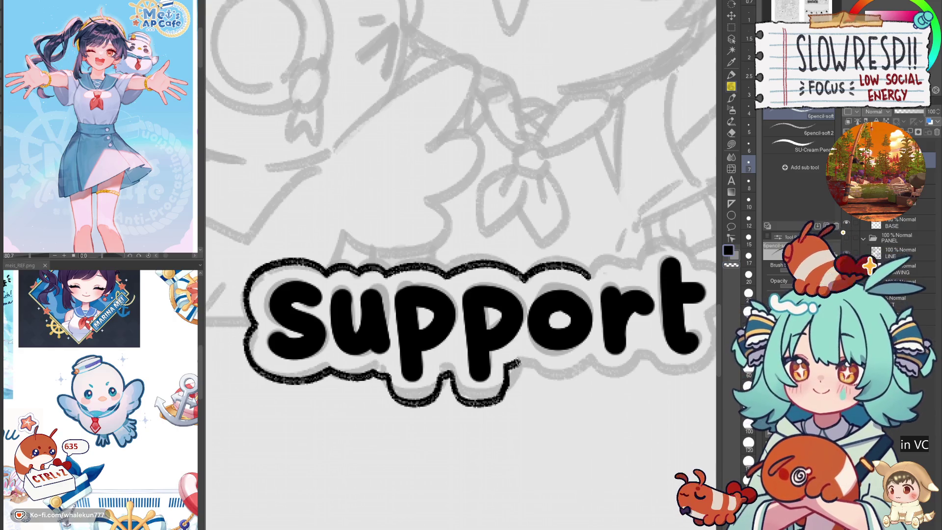
- Close the outline gap to the right of the p
drag(536, 364, 584, 367)
key(ctrl+z)
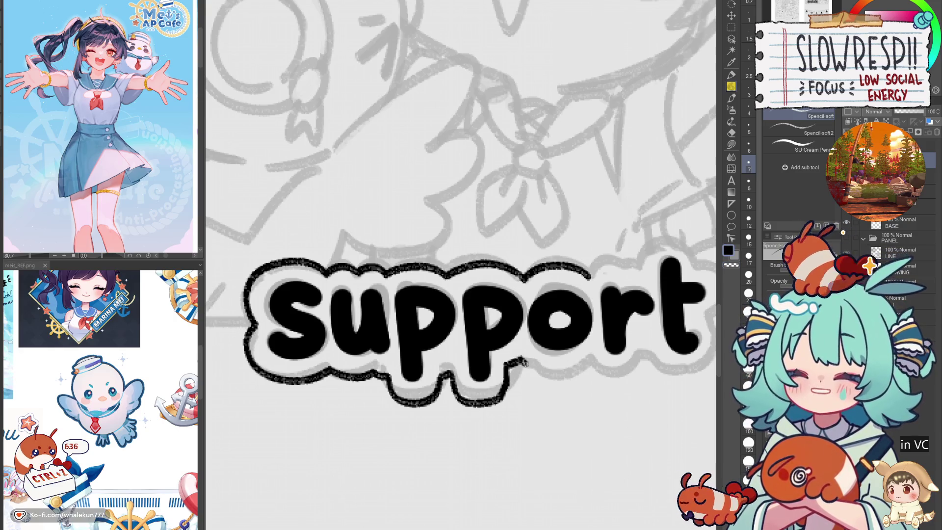
drag(523, 360, 586, 375)
key(ctrl+z)
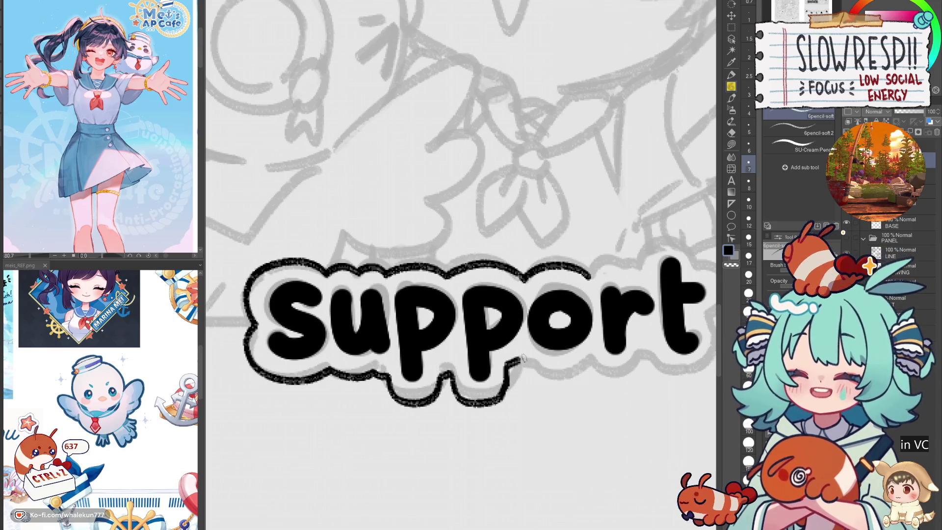
mouse_move(523, 363)
mouse_down()
mouse_move(583, 375)
mouse_move(593, 356)
mouse_up()
key(ctrl+z)
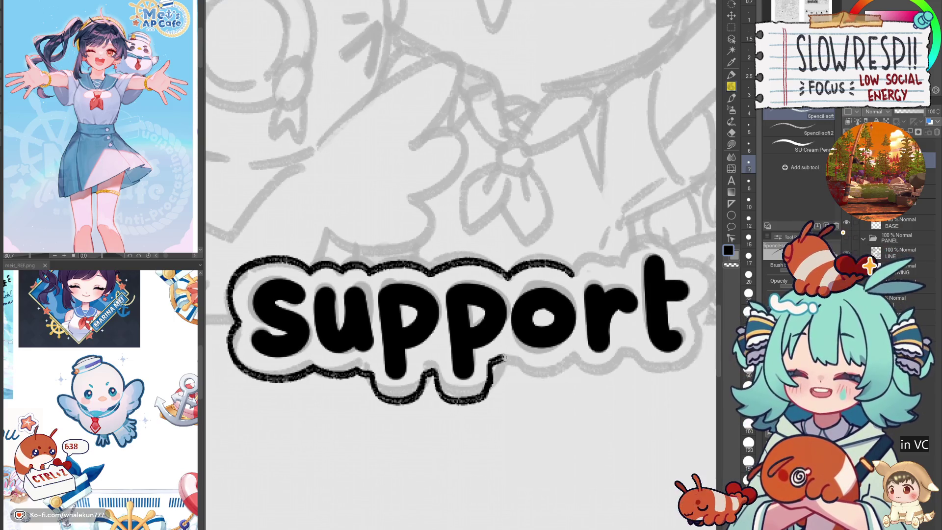
mouse_move(510, 362)
mouse_down()
mouse_move(560, 374)
mouse_move(578, 355)
mouse_move(553, 358)
mouse_move(568, 375)
mouse_move(601, 346)
mouse_up()
key(ctrl+z)
mouse_move(549, 278)
mouse_down()
mouse_move(542, 296)
mouse_move(553, 289)
mouse_up()
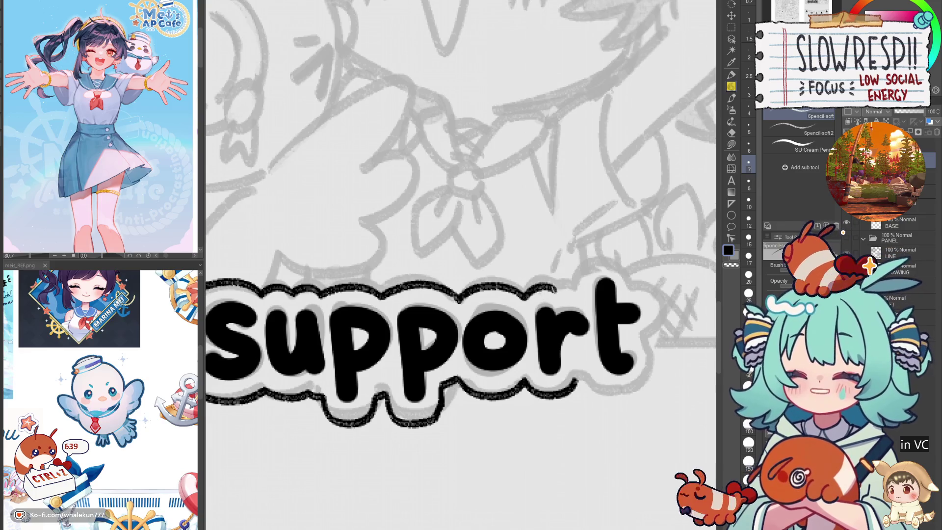
- Outline around the t to finish the border at the word's right end
mouse_move(598, 256)
mouse_down()
mouse_move(579, 271)
mouse_move(575, 294)
mouse_up()
key(ctrl+z)
mouse_move(598, 256)
mouse_down()
mouse_move(581, 269)
mouse_move(577, 295)
mouse_move(616, 256)
mouse_move(577, 280)
mouse_move(584, 265)
mouse_move(580, 279)
mouse_up()
key(ctrl+z)
key(ctrl+z)
key(ctrl+z)
key(ctrl+z)
key(ctrl+z)
key(ctrl+z)
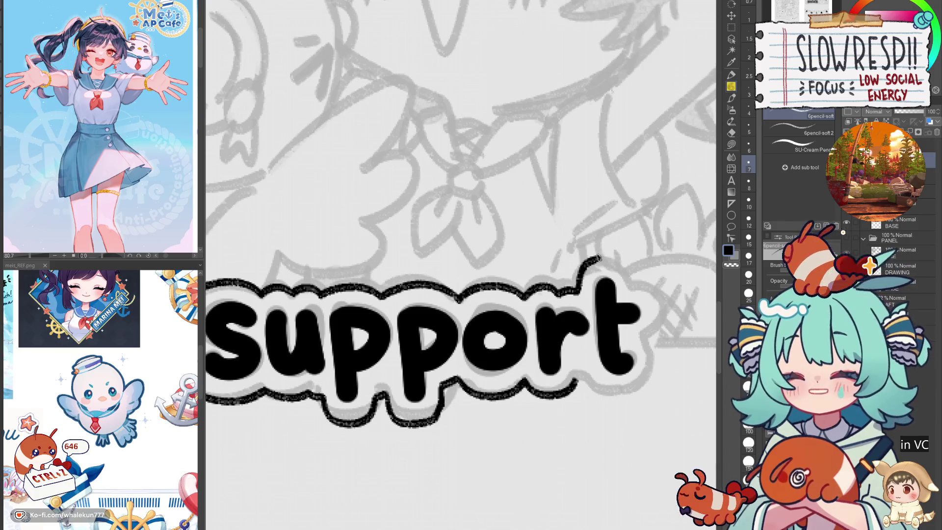
key(ctrl+z)
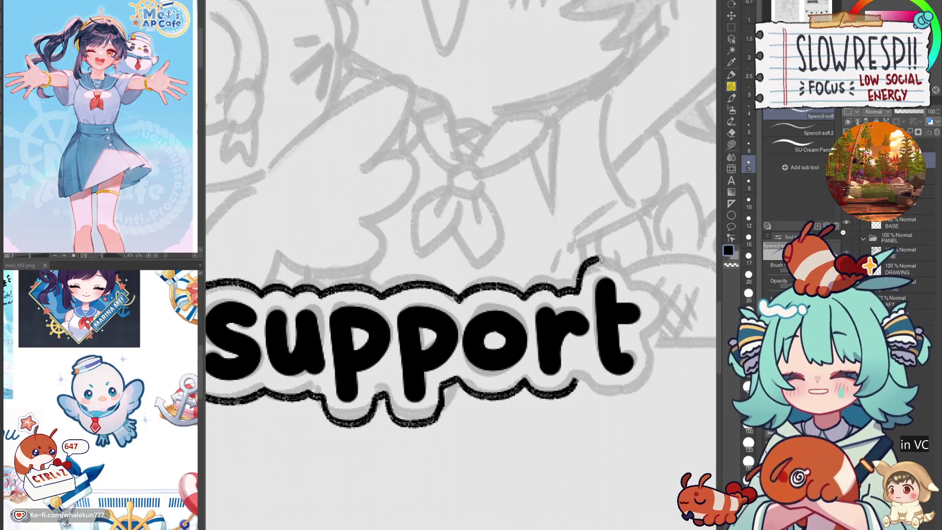
drag(604, 256, 643, 299)
mouse_move(684, 328)
mouse_down()
mouse_move(616, 300)
mouse_move(517, 345)
mouse_move(562, 369)
mouse_up()
key(ctrl+z)
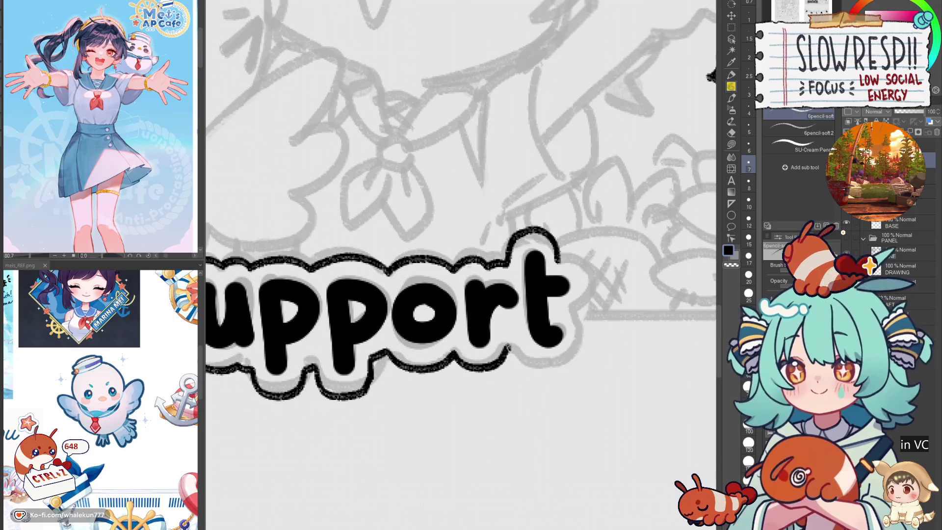
mouse_move(517, 346)
mouse_down()
mouse_move(534, 367)
mouse_move(569, 357)
mouse_move(523, 354)
mouse_move(532, 363)
mouse_move(579, 347)
mouse_up()
key(ctrl+z)
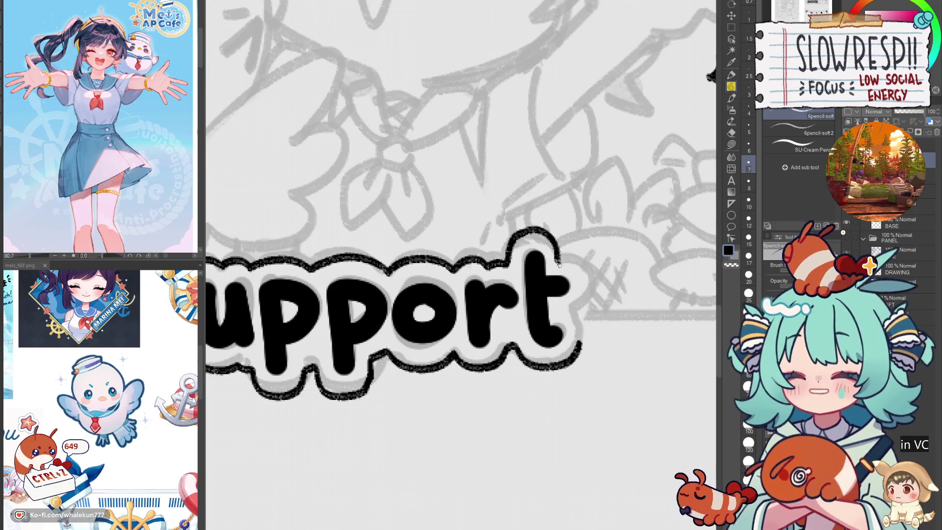
key(ctrl+z)
drag(559, 257, 584, 269)
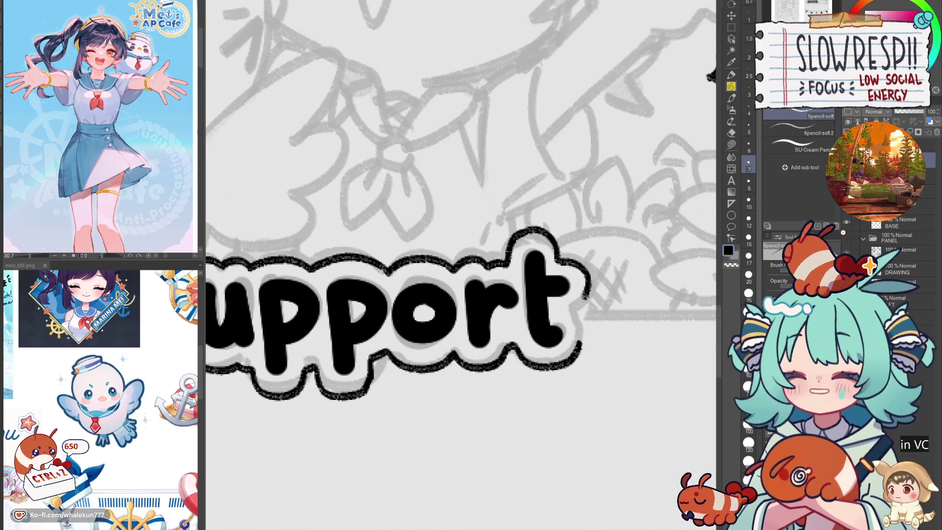
mouse_move(571, 306)
mouse_down()
mouse_move(585, 328)
mouse_move(569, 363)
mouse_up()
key(ctrl+z)
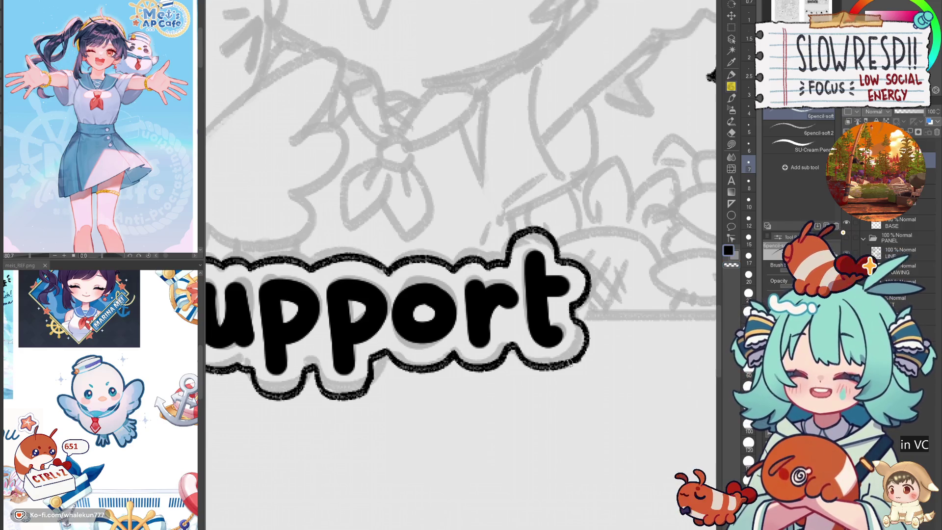
key(ctrl+z)
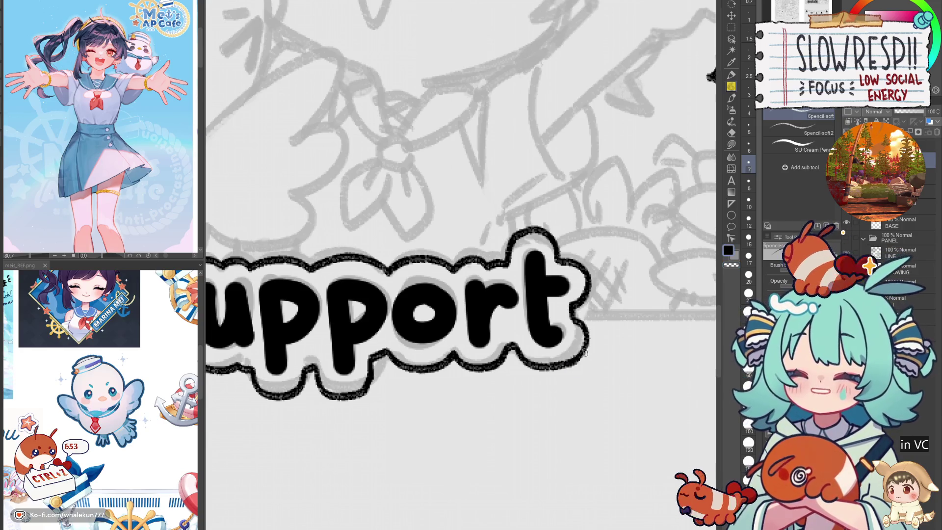
scroll(584, 352, down, 4)
key(m)
mouse_move(589, 382)
mouse_down()
mouse_move(516, 286)
mouse_move(586, 385)
mouse_up()
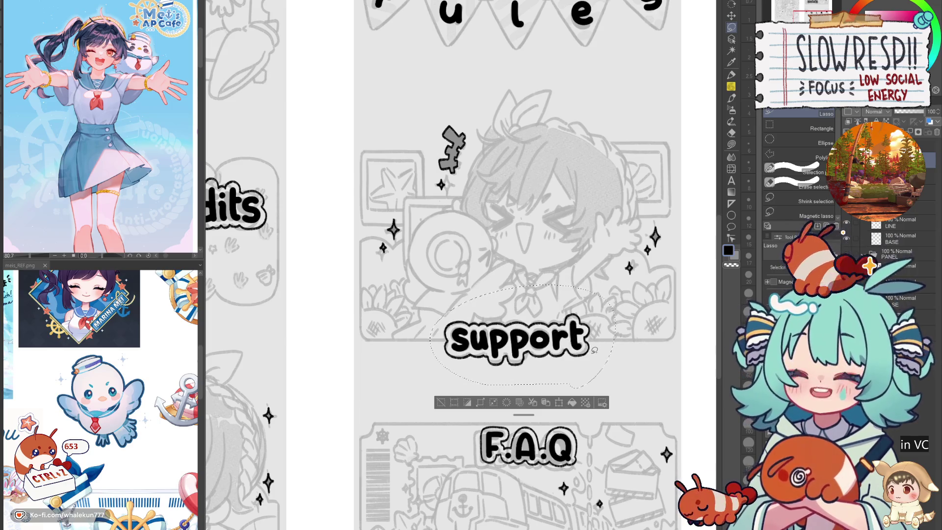
key(ctrl+d)
key(m)
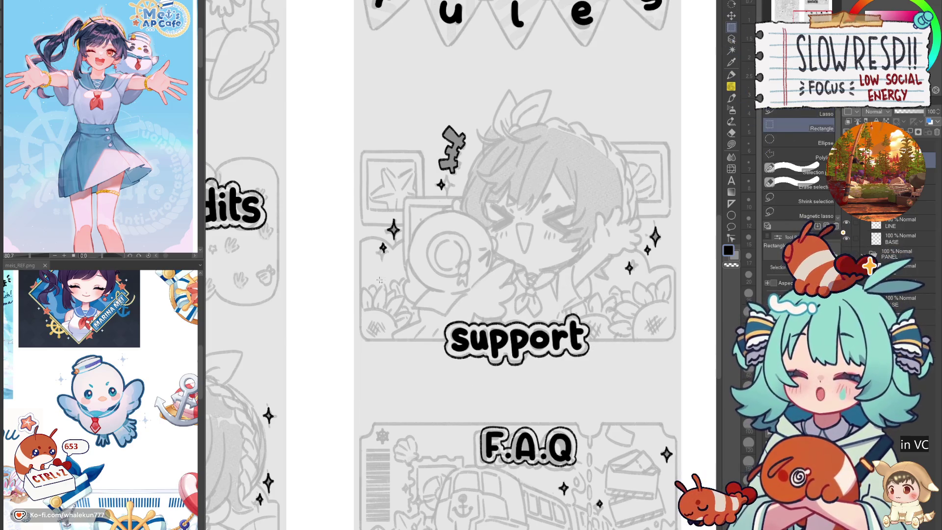
mouse_move(359, 278)
mouse_down()
mouse_move(614, 339)
mouse_move(675, 339)
mouse_up()
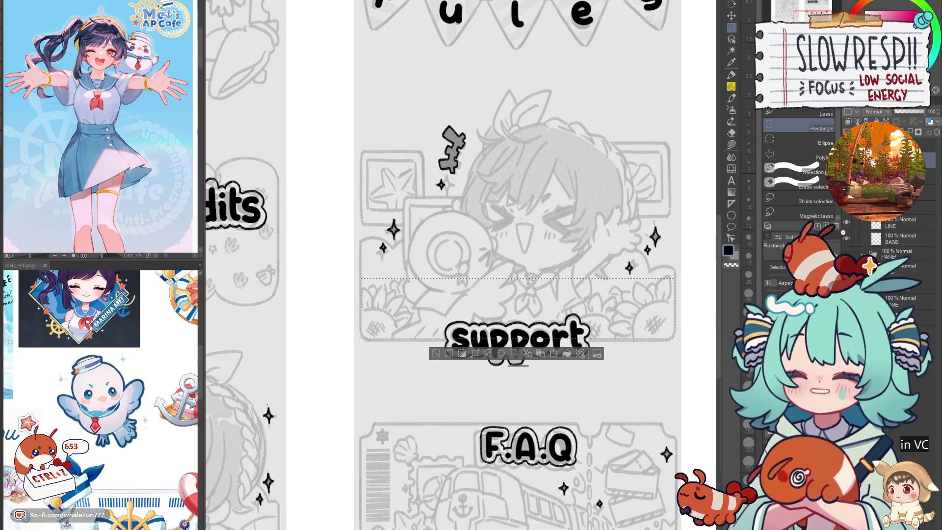
key(ctrl+d)
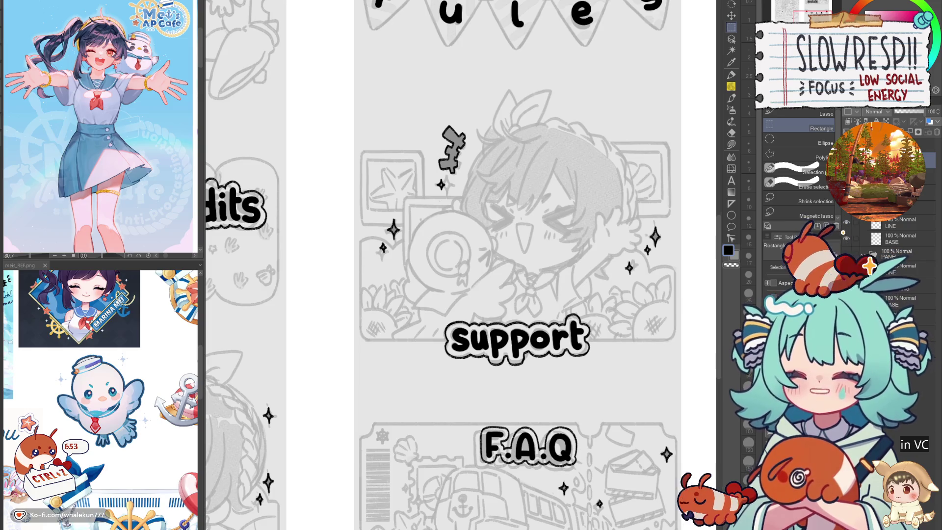
key(ctrl+shift+d)
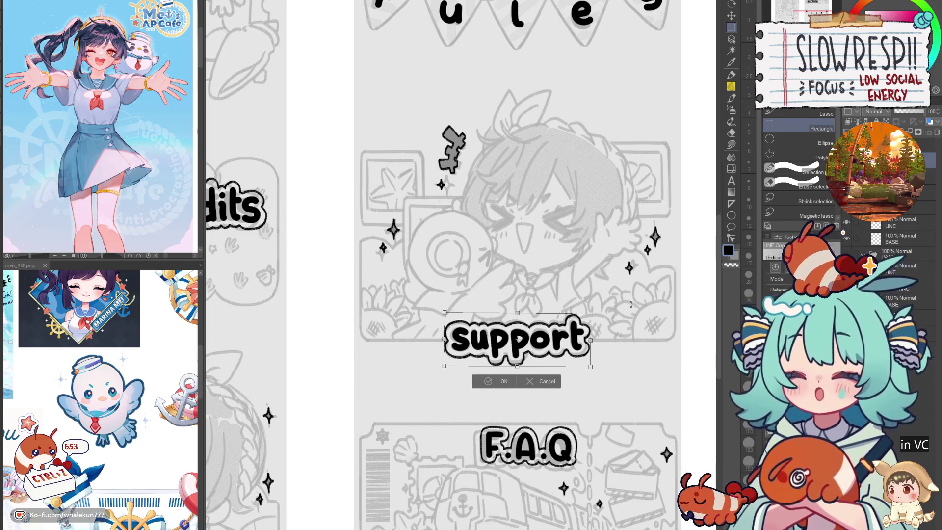
key(ctrl+d)
scroll(577, 304, down, 5)
scroll(576, 304, up, 6)
key(ctrl+t)
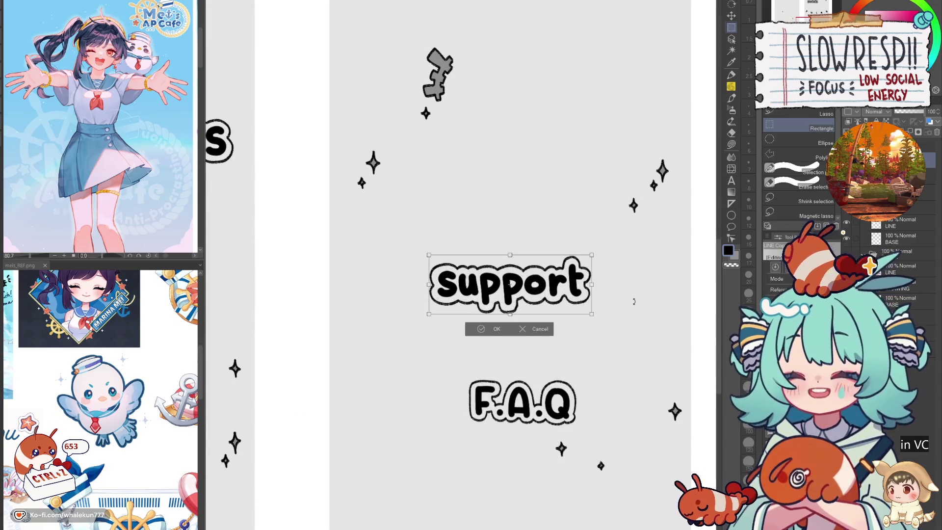
key(Return)
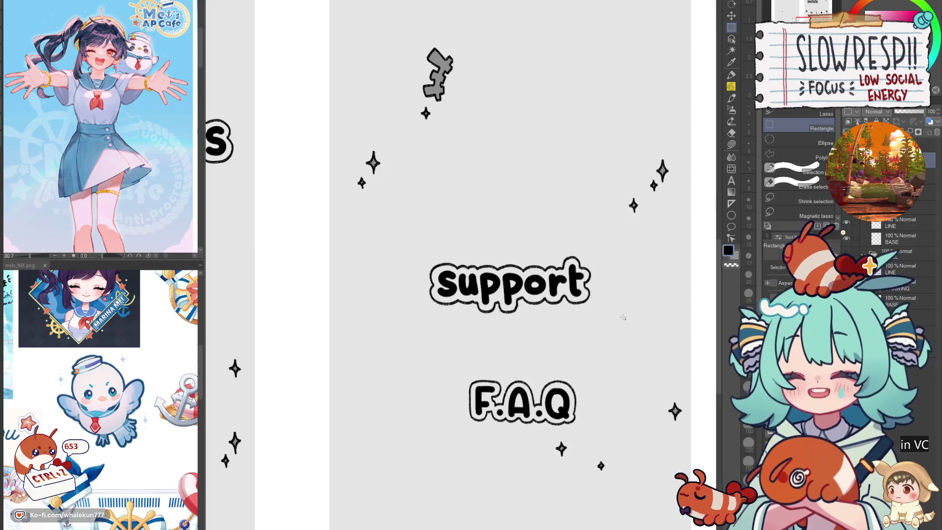
scroll(577, 373, down, 4)
drag(544, 419, 520, 412)
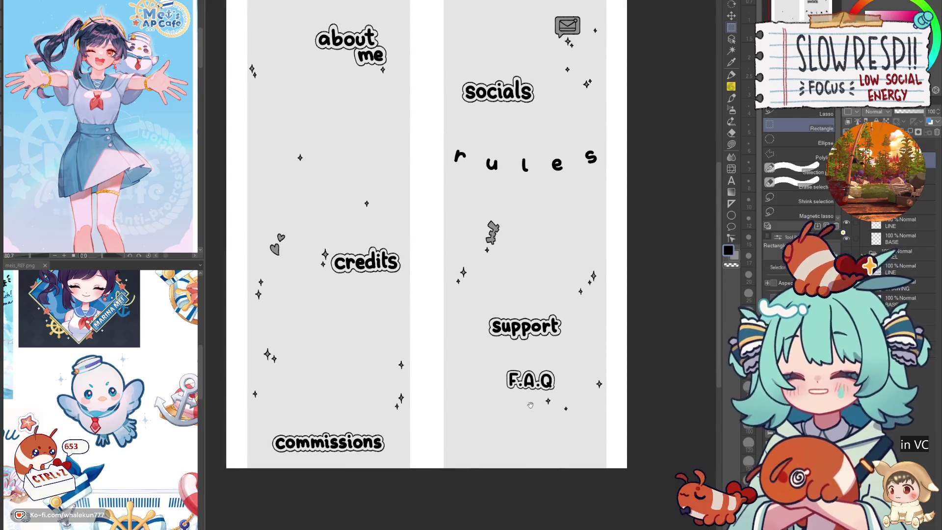
click(868, 265)
click(869, 266)
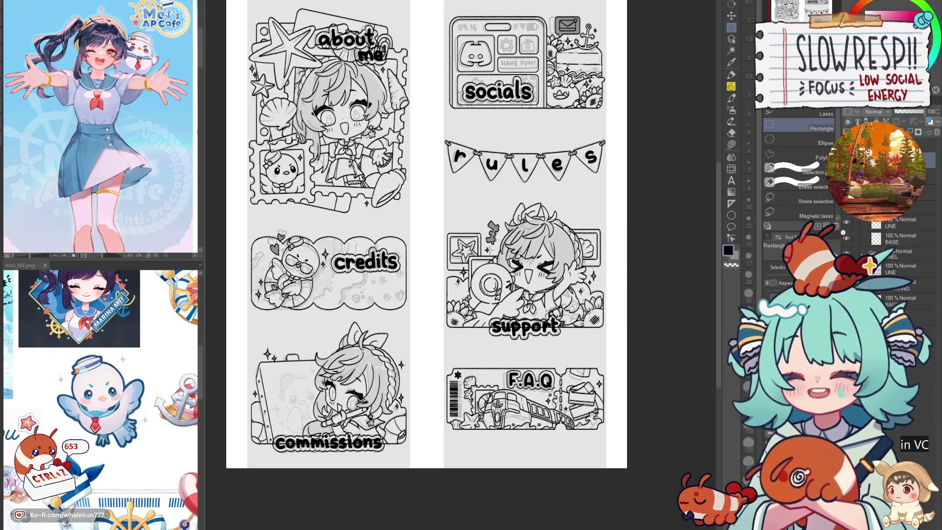
click(731, 74)
- Frame the HAVE FUN box in the socials panel, undo a stray stroke and adjust pen size
drag(471, 74, 467, 318)
scroll(466, 318, up, 3)
scroll(538, 366, up, 2)
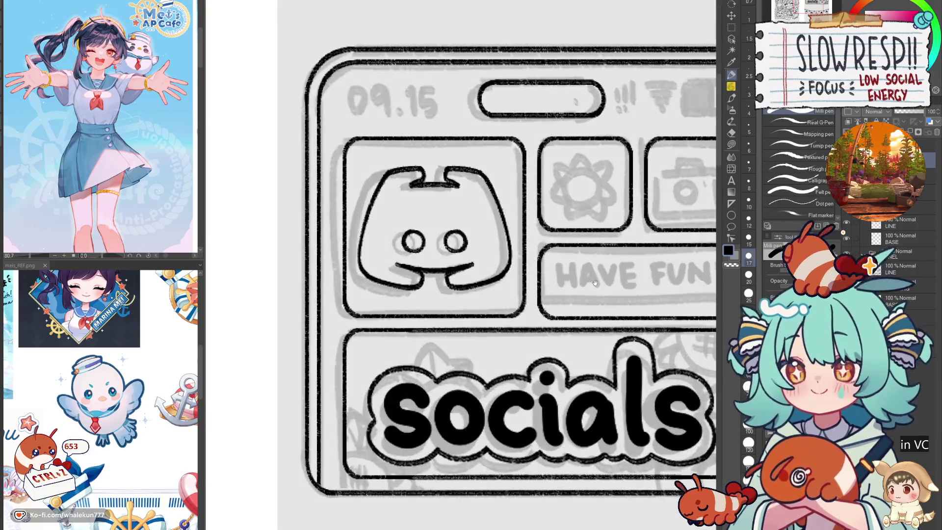
mouse_move(583, 249)
mouse_down()
mouse_move(551, 258)
mouse_move(525, 309)
mouse_up()
key(ctrl+z)
key(bracketleft)
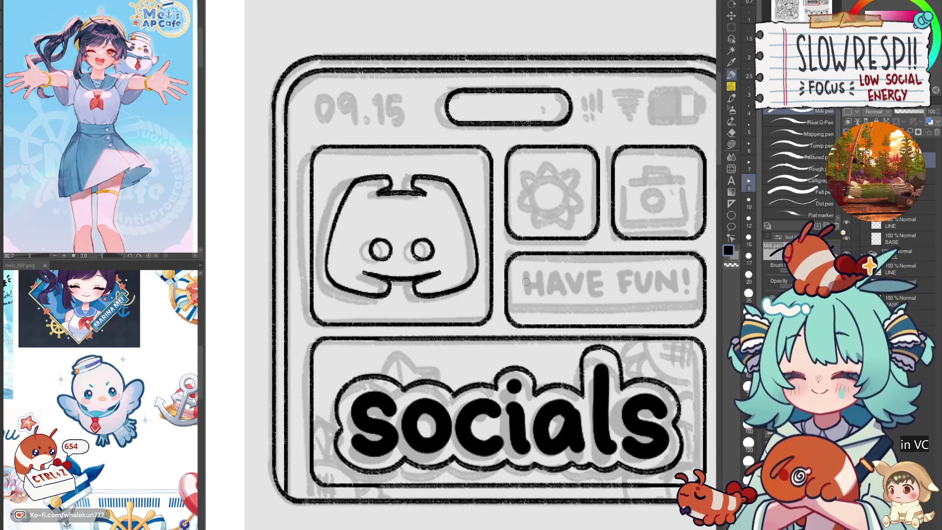
key(bracketright)
- Try inking the H of HAVE, then undo and delete the attempt
mouse_move(526, 275)
mouse_down()
mouse_move(525, 304)
mouse_move(540, 285)
mouse_move(543, 306)
mouse_up()
key(ctrl+z)
key(ctrl+z)
key(ctrl+z)
mouse_move(524, 273)
mouse_down()
mouse_move(524, 307)
mouse_move(565, 294)
mouse_move(569, 307)
mouse_move(596, 289)
mouse_move(614, 309)
mouse_up()
key(ctrl+z)
key(Delete)
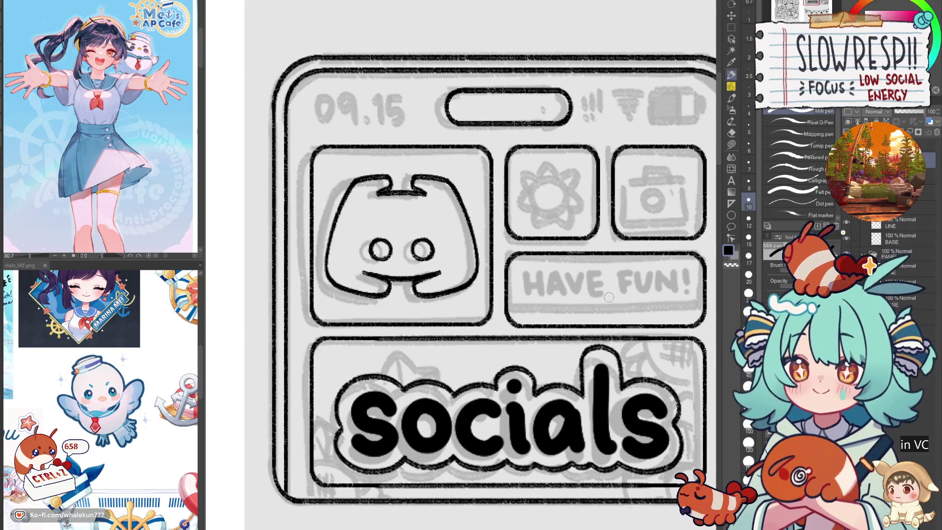
- With a thinner pen, try a lowercase 'ha' and a trial stroke, then undo them
click(748, 163)
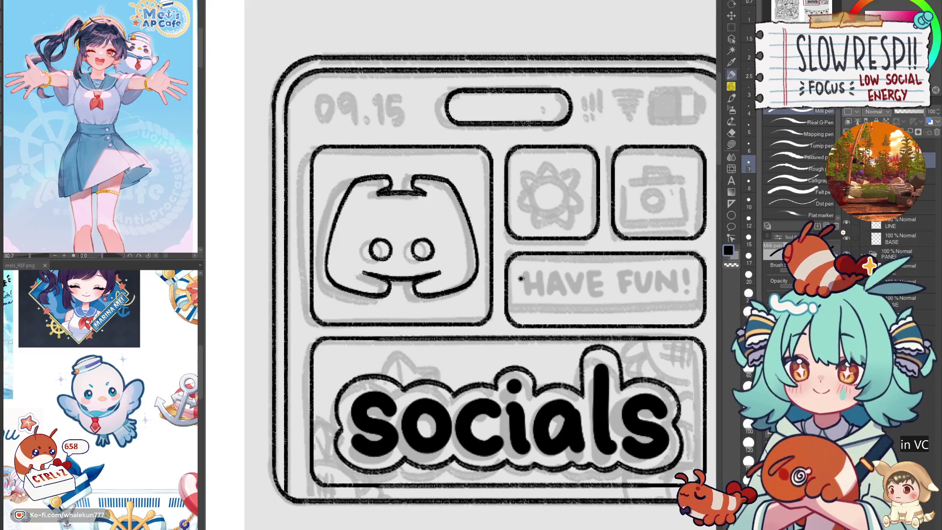
mouse_move(523, 296)
mouse_down()
mouse_move(577, 305)
mouse_move(589, 290)
mouse_up()
key(ctrl+z)
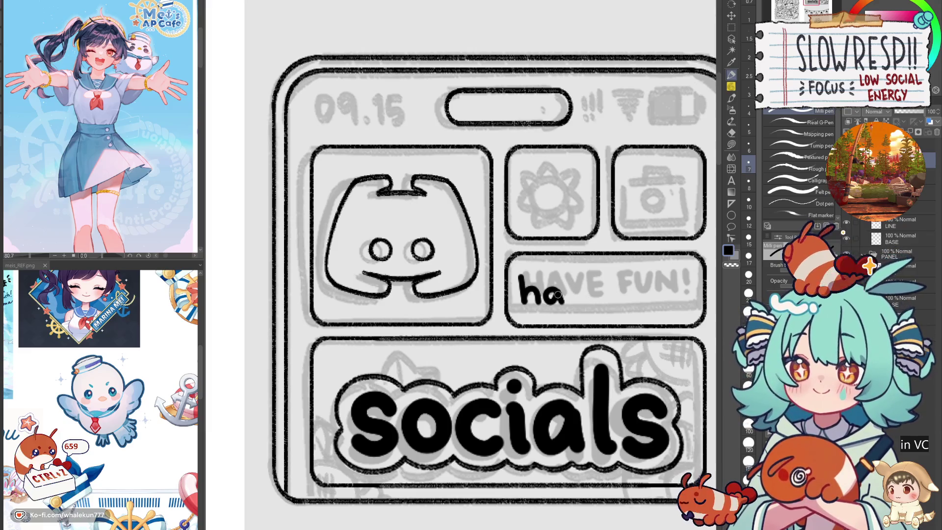
key(Delete)
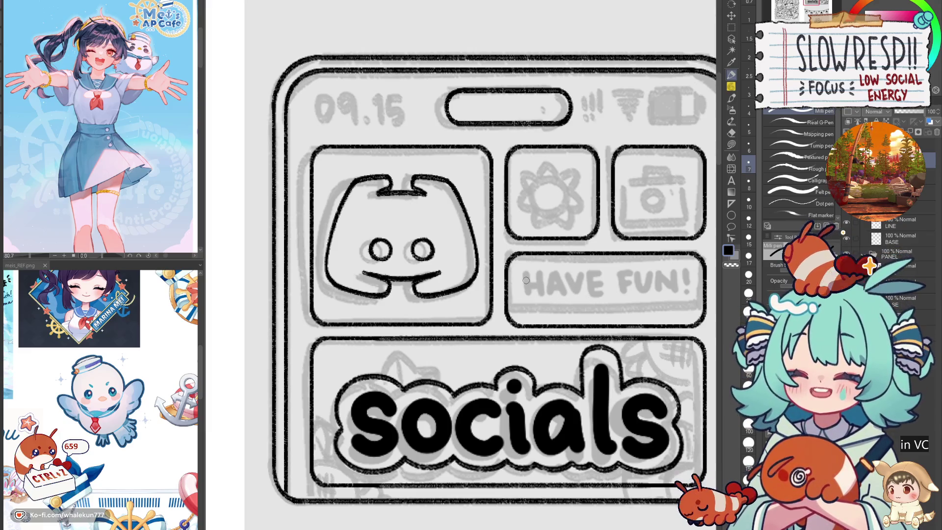
mouse_move(525, 276)
mouse_down()
mouse_move(525, 300)
mouse_move(539, 305)
mouse_move(527, 306)
mouse_move(545, 293)
mouse_up()
key(ctrl+z)
- Ink capital H, A, V and E of HAVE, redoing uneven A strokes
key(ctrl+z)
drag(541, 278, 539, 305)
mouse_move(556, 282)
mouse_down()
mouse_move(549, 305)
mouse_move(573, 296)
mouse_move(578, 304)
mouse_up()
key(ctrl+z)
key(ctrl+z)
mouse_move(579, 303)
mouse_down()
mouse_move(587, 278)
mouse_move(583, 306)
mouse_move(570, 292)
mouse_move(580, 305)
mouse_move(589, 278)
mouse_move(592, 305)
mouse_move(605, 280)
mouse_up()
key(ctrl+z)
key(ctrl+z)
key(ctrl+z)
key(ctrl+z)
key(ctrl+z)
drag(593, 293, 622, 305)
key(ctrl+z)
key(ctrl+z)
- Ink FUN and a first exclamation mark, undoing the F bar, N and exclamation strokes
key(ctrl+z)
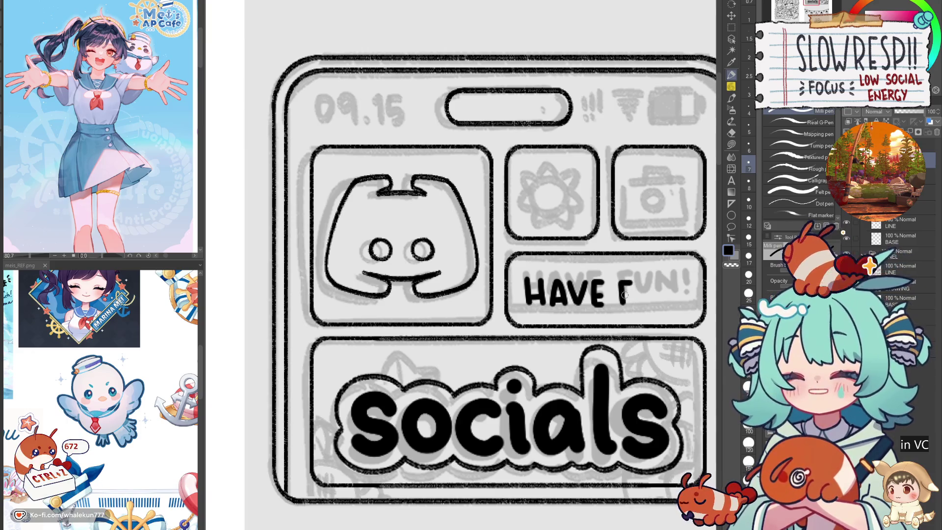
mouse_move(639, 282)
mouse_down()
mouse_move(640, 307)
mouse_move(653, 280)
mouse_move(659, 307)
mouse_move(673, 304)
mouse_move(677, 281)
mouse_up()
key(ctrl+z)
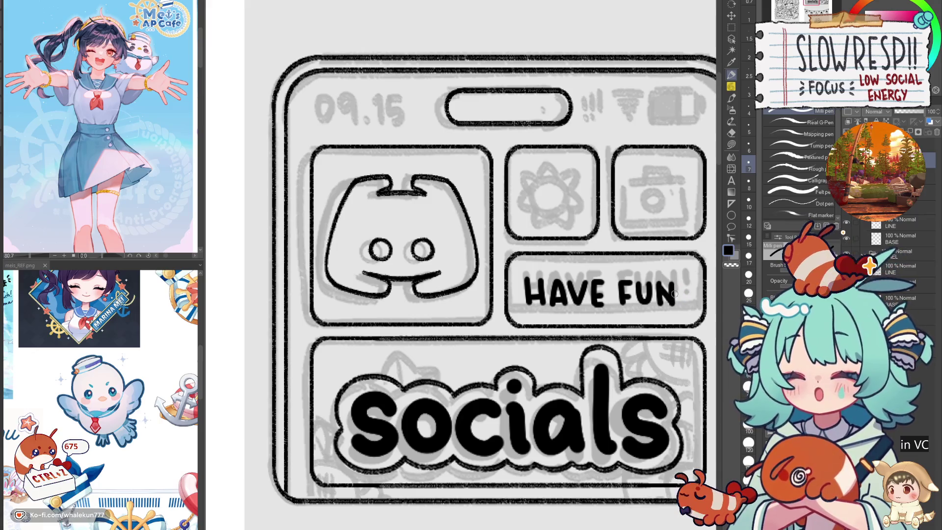
key(ctrl+z)
key(ctrl+z)
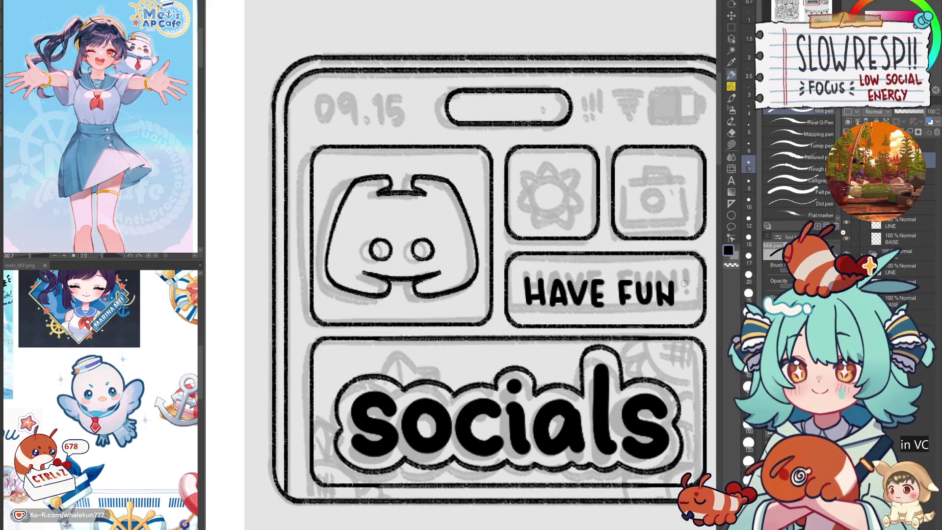
drag(683, 284, 683, 300)
click(684, 304)
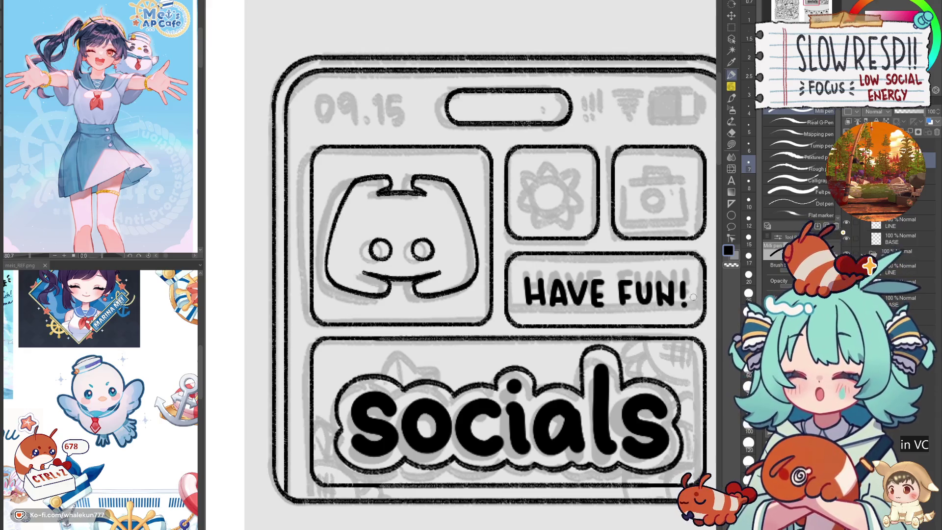
key(ctrl+z)
key(ctrl+z)
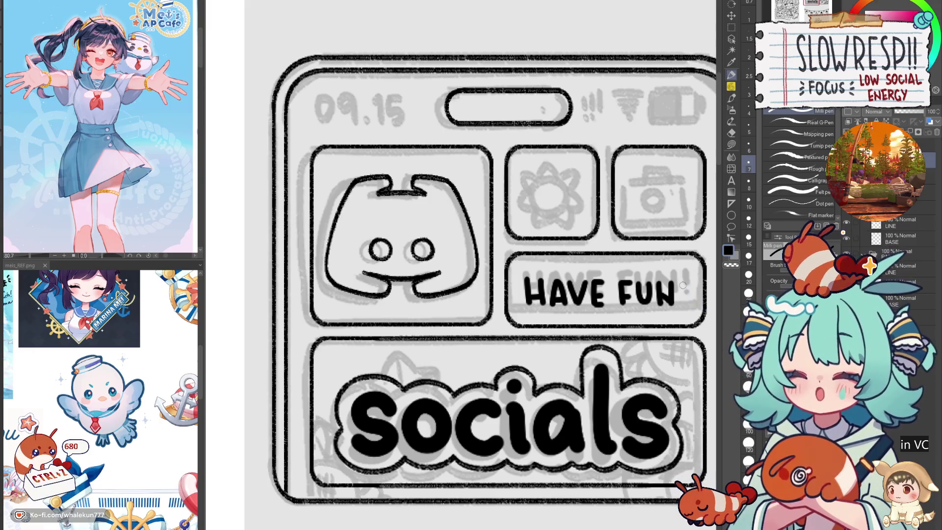
- Redraw the exclamation mark stroke and dot to complete HAVE FUN!
key(ctrl+z)
key(ctrl+z)
drag(684, 279, 684, 297)
click(685, 304)
key(ctrl+z)
key(ctrl+z)
click(684, 303)
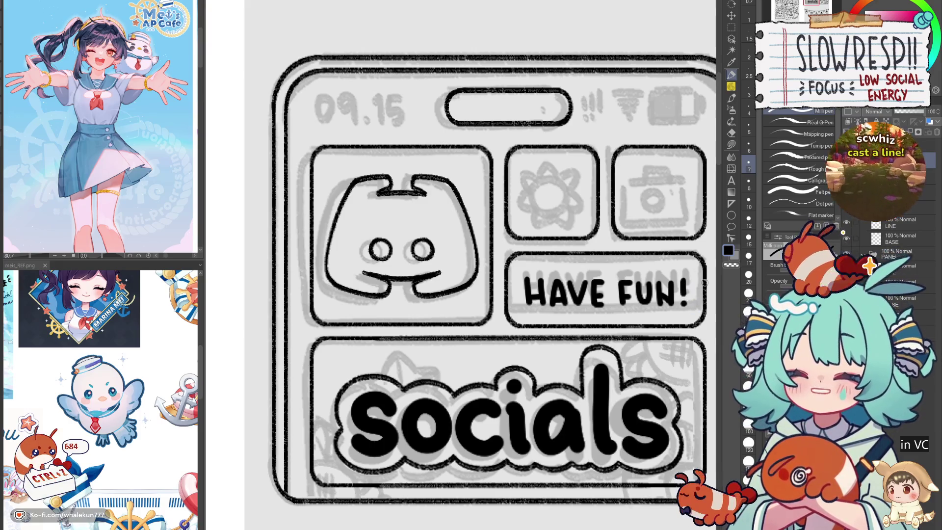
click(731, 15)
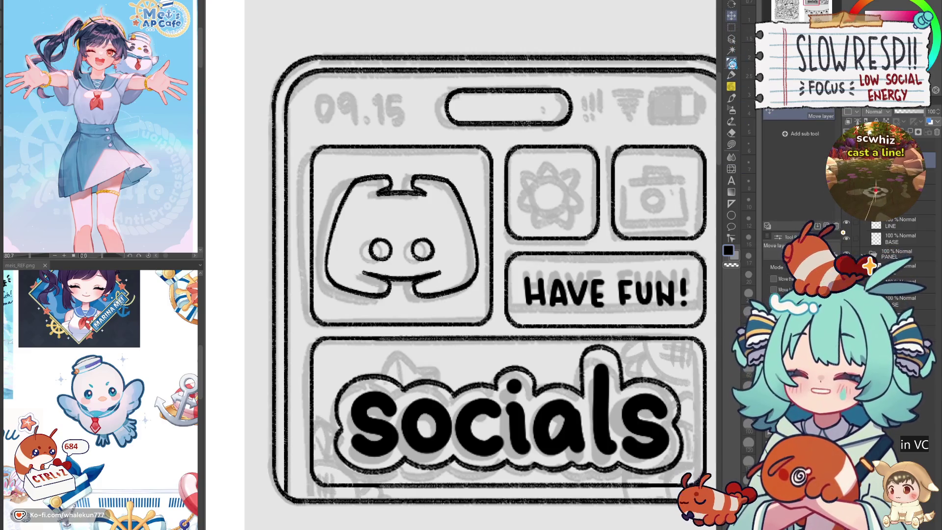
- Transform the HAVE FUN! lettering with Ctrl+T and confirm it
key(ctrl+t)
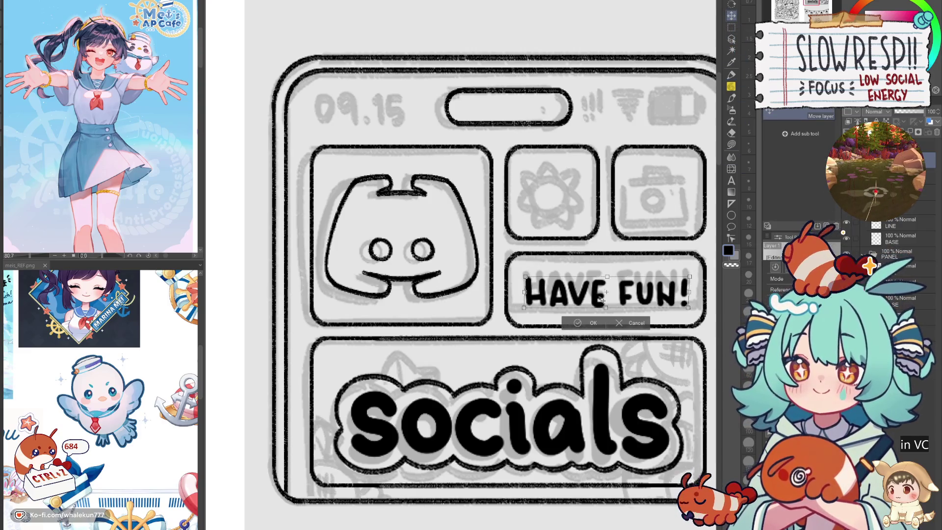
click(637, 323)
scroll(608, 346, down, 3)
scroll(578, 318, up, 3)
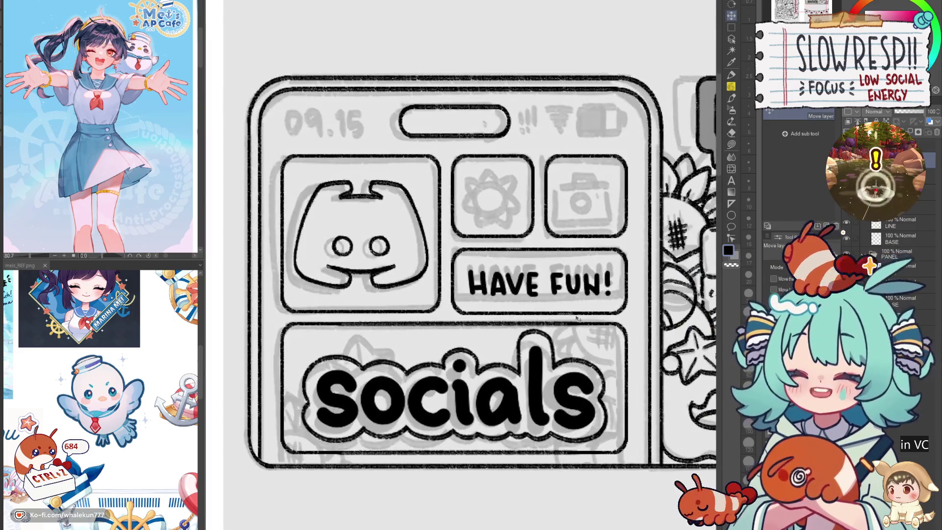
- Select the area around the HAVE FUN! box with rectangle and auto selection, then deselect
click(731, 27)
mouse_move(452, 249)
mouse_down()
mouse_move(617, 321)
mouse_move(626, 314)
mouse_up()
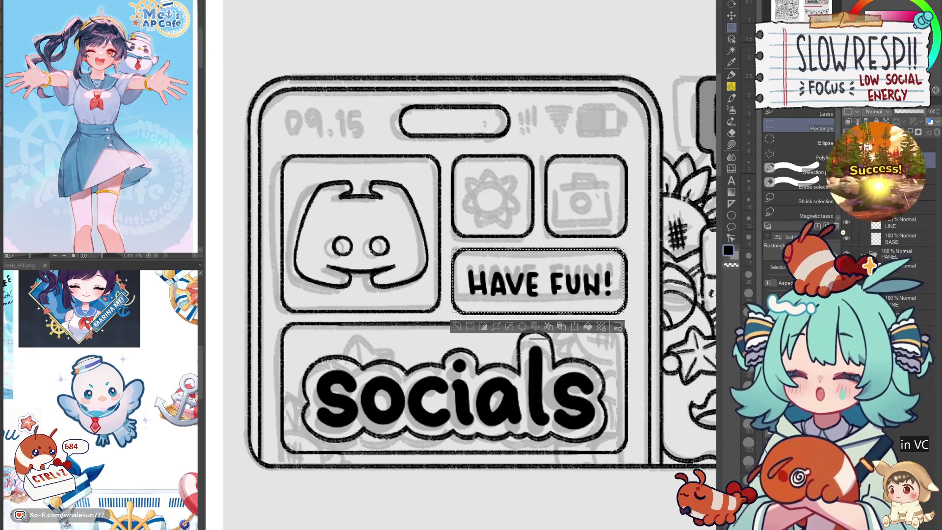
key(ctrl+d)
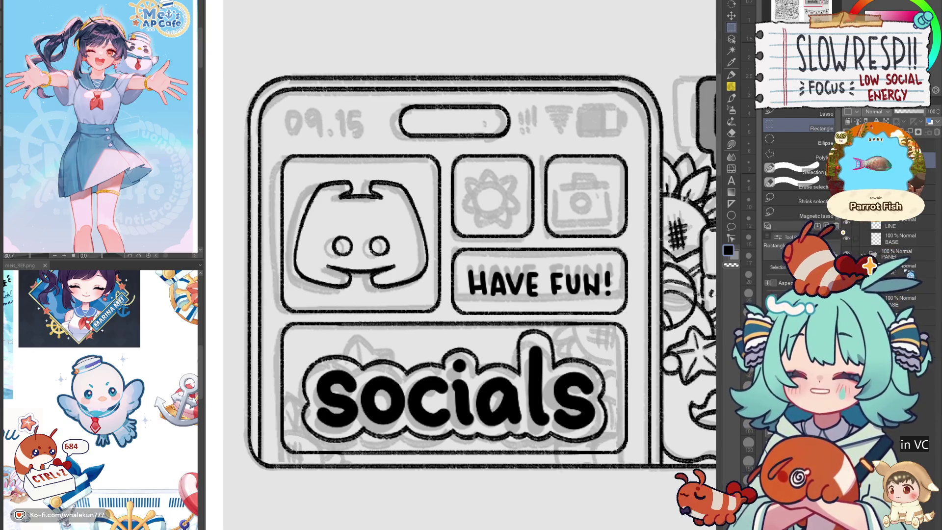
key(w)
key(ctrl+shift+d)
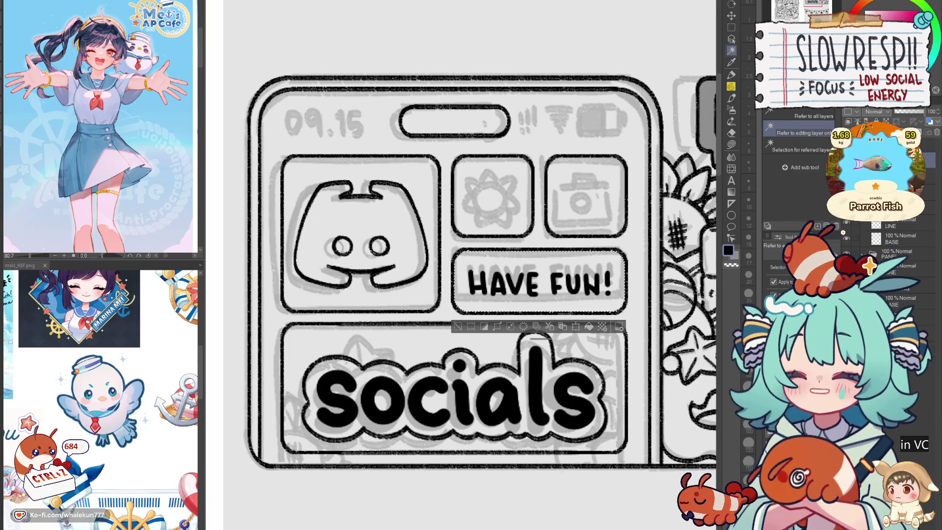
key(ctrl+d)
- Undo to remove the HAVE FUN! lettering from the socials panel
scroll(603, 351, down, 2)
scroll(603, 351, down, 3)
scroll(603, 358, up, 2)
scroll(601, 412, down, 1)
scroll(602, 412, down, 2)
scroll(567, 352, up, 4)
scroll(566, 352, up, 1)
key(ctrl+z)
- Hand-letter script 'have' with the pen, redoing the e after undos
key(p)
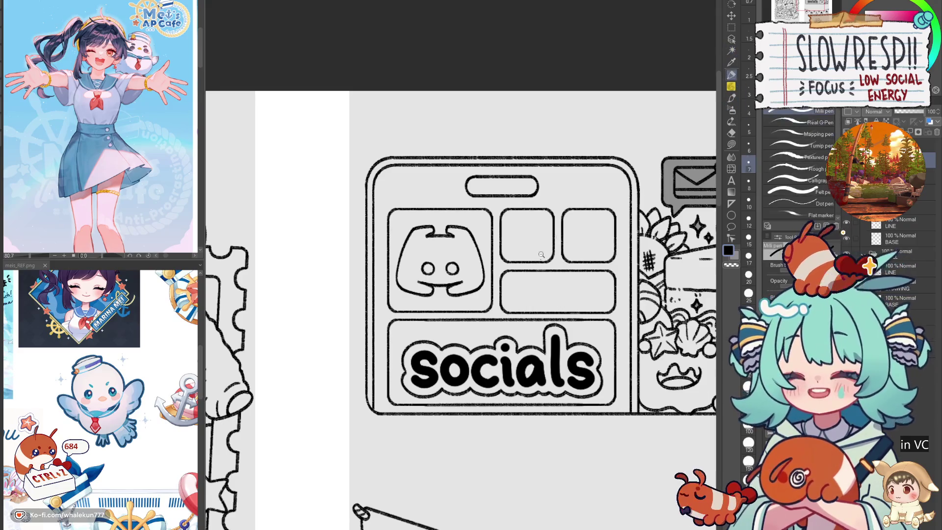
scroll(544, 251, up, 2)
mouse_move(483, 343)
mouse_down()
mouse_move(505, 304)
mouse_move(490, 353)
mouse_move(514, 349)
mouse_up()
mouse_move(532, 326)
mouse_down()
mouse_move(543, 343)
mouse_move(555, 322)
mouse_move(582, 336)
mouse_move(571, 326)
mouse_move(575, 340)
mouse_move(573, 328)
mouse_move(600, 335)
mouse_move(599, 366)
mouse_move(614, 343)
mouse_move(613, 303)
mouse_move(595, 356)
mouse_up()
key(ctrl+z)
key(ctrl+z)
key(ctrl+z)
key(ctrl+z)
key(ctrl+z)
mouse_move(593, 309)
mouse_down()
mouse_move(599, 351)
mouse_move(615, 305)
mouse_move(630, 338)
mouse_up()
key(ctrl+z)
key(ctrl+z)
key(ctrl+z)
key(ctrl+z)
key(ctrl+z)
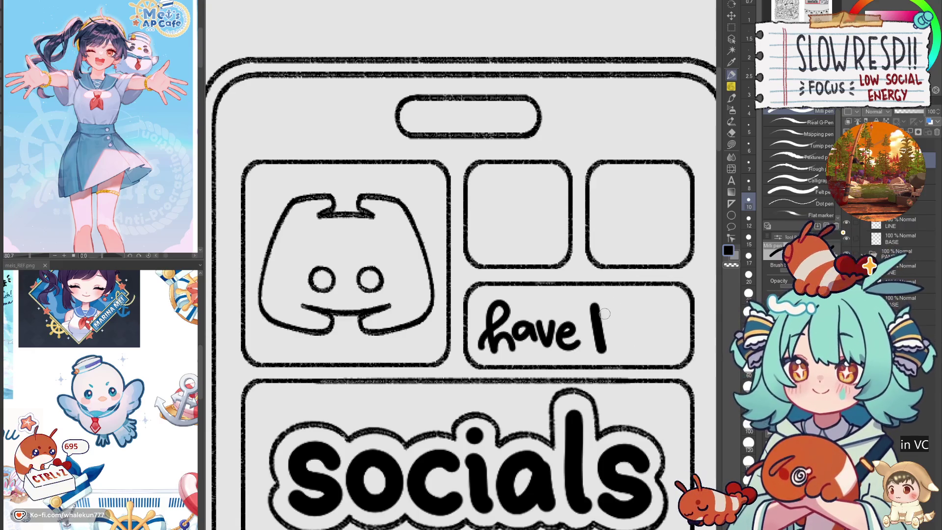
key(ctrl+z)
- Ink bold FUN and add small dot accents with a resized pen, undoing stray marks
mouse_move(593, 307)
mouse_down()
mouse_move(599, 347)
mouse_move(610, 305)
mouse_move(624, 333)
mouse_move(641, 323)
mouse_move(655, 346)
mouse_move(675, 341)
mouse_up()
drag(676, 304, 674, 346)
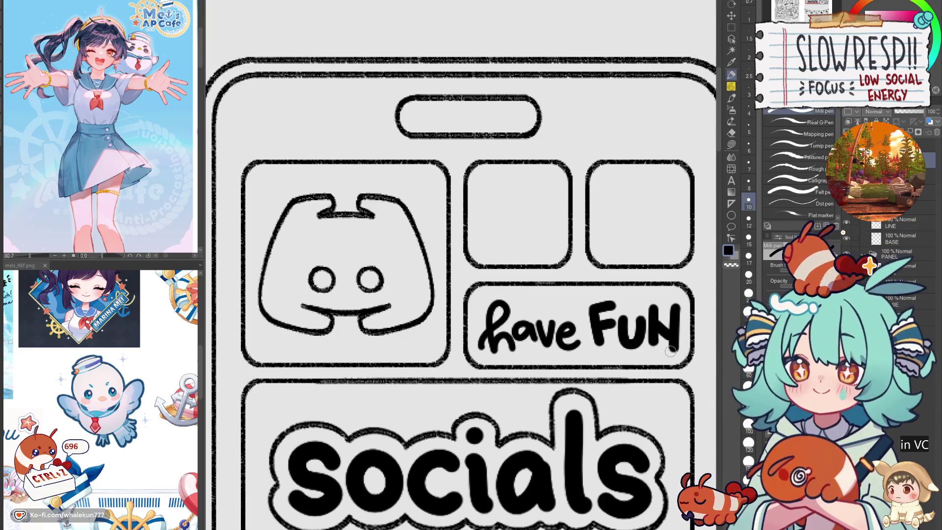
key(bracketleft)
key(bracketleft)
key(bracketleft)
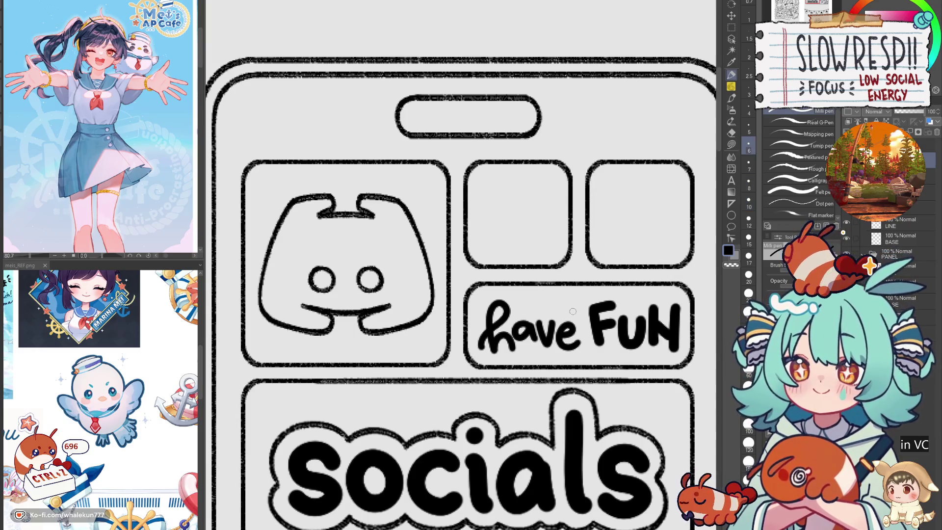
key(bracketright)
click(568, 309)
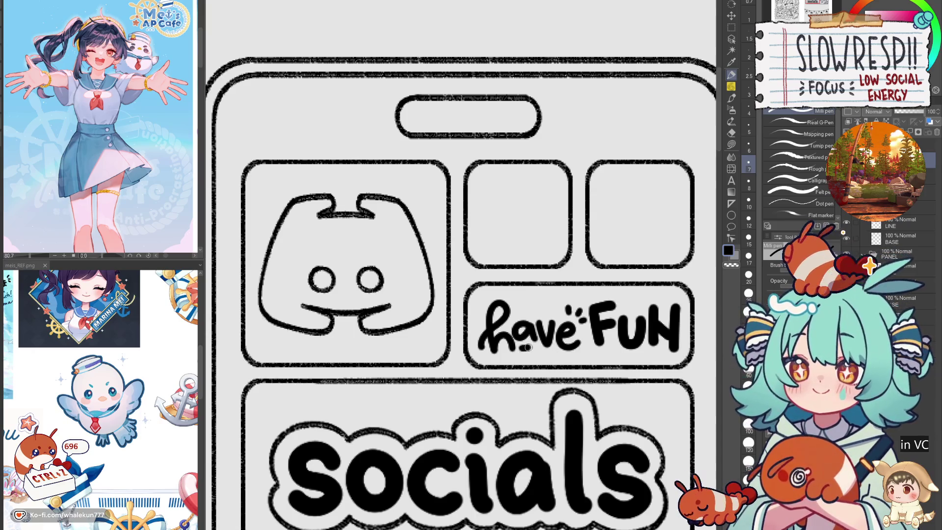
key(ctrl+z)
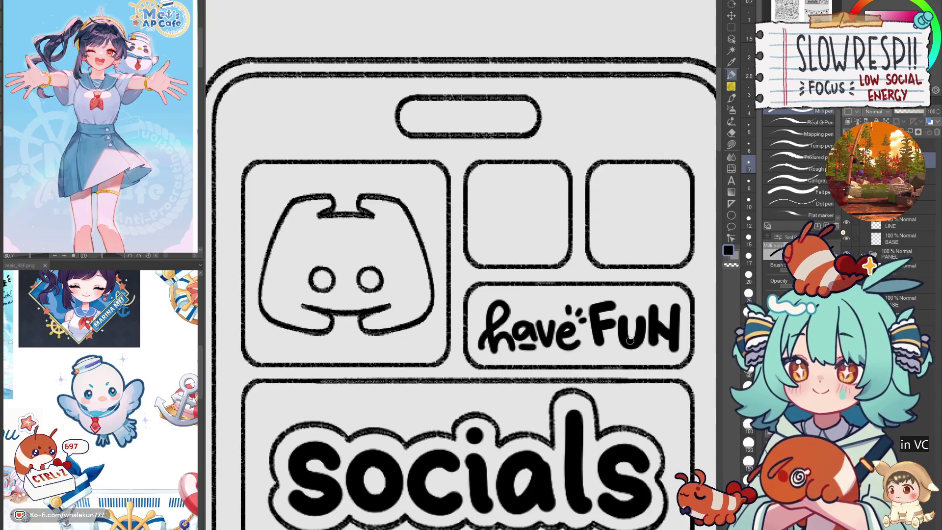
key(bracketright)
key(ctrl+z)
key(bracketright)
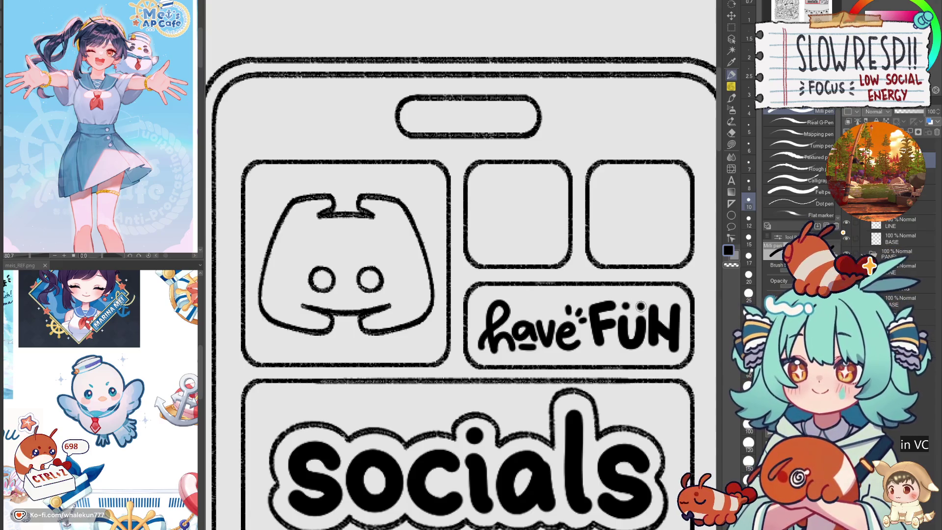
scroll(641, 306, down, 5)
scroll(641, 307, up, 3)
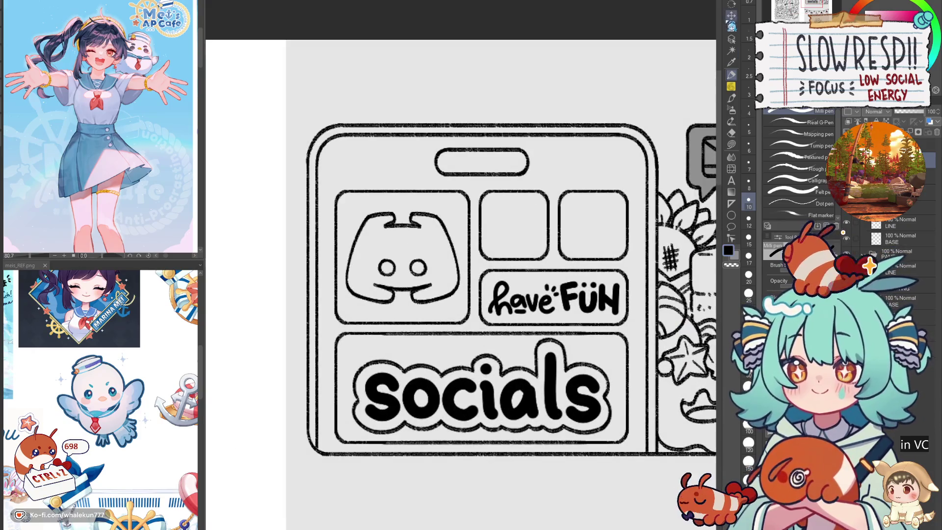
- Auto-select inside the have FUN box, deselect with Ctrl+D, and zoom out to the full page
click(731, 16)
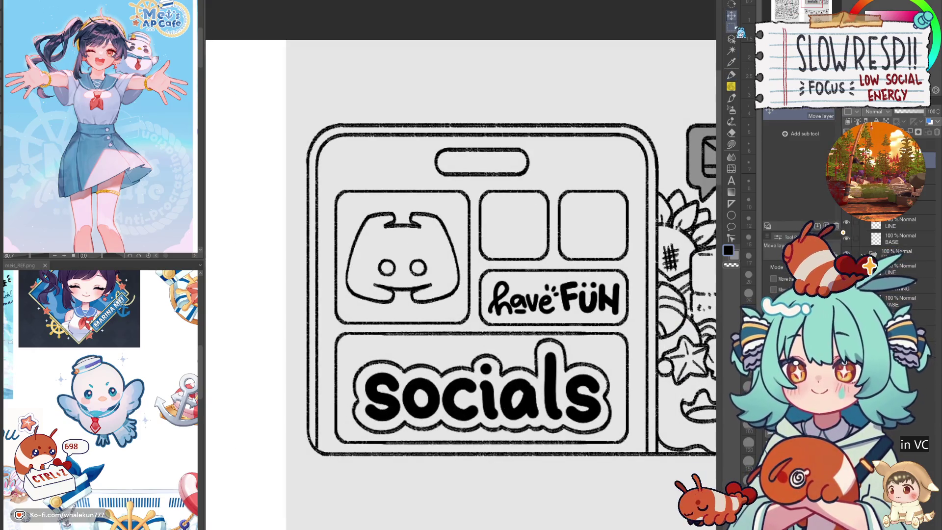
click(731, 50)
click(549, 314)
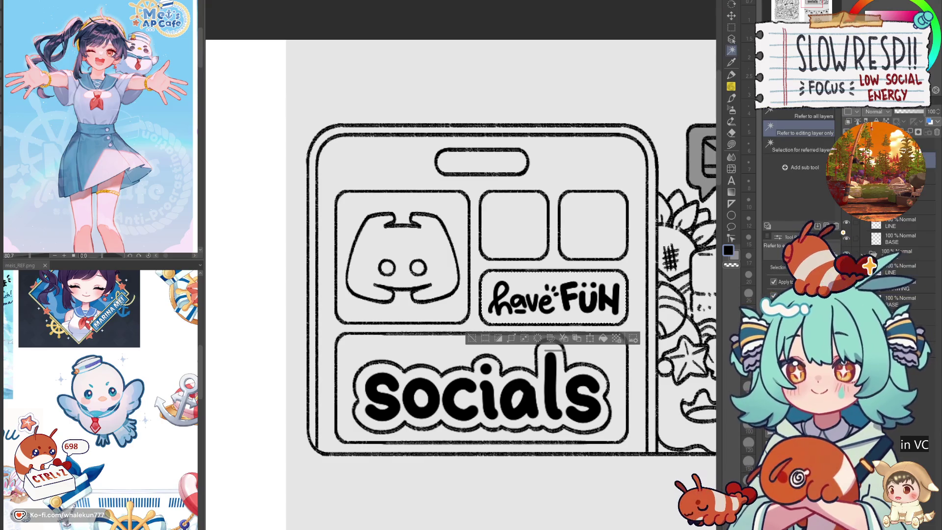
key(ctrl+d)
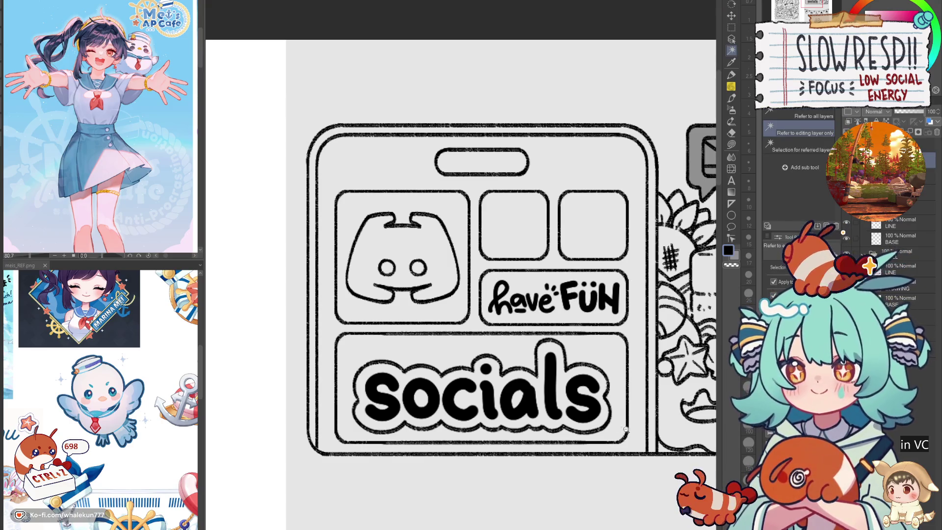
scroll(626, 428, down, 5)
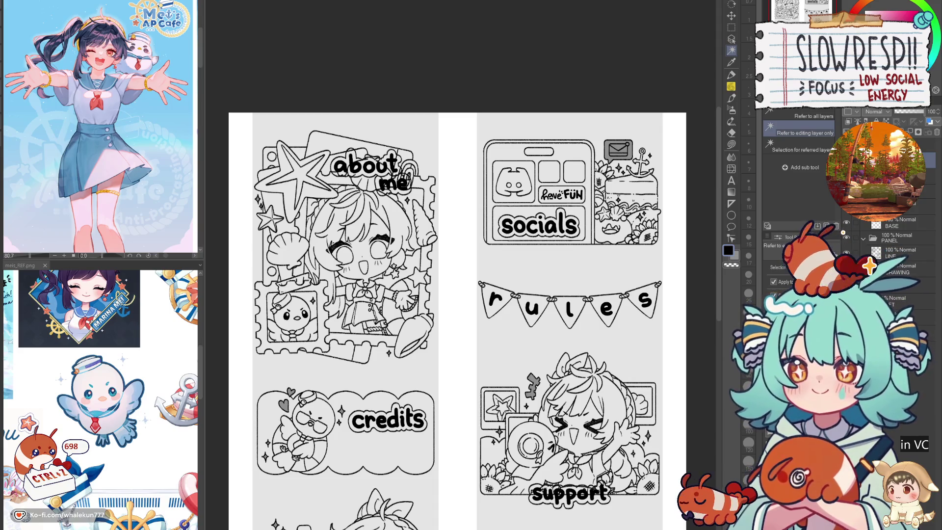
- Switch to Lasso fill, frame 'about me', and set the PANEL layer opacity to 33%
key(k)
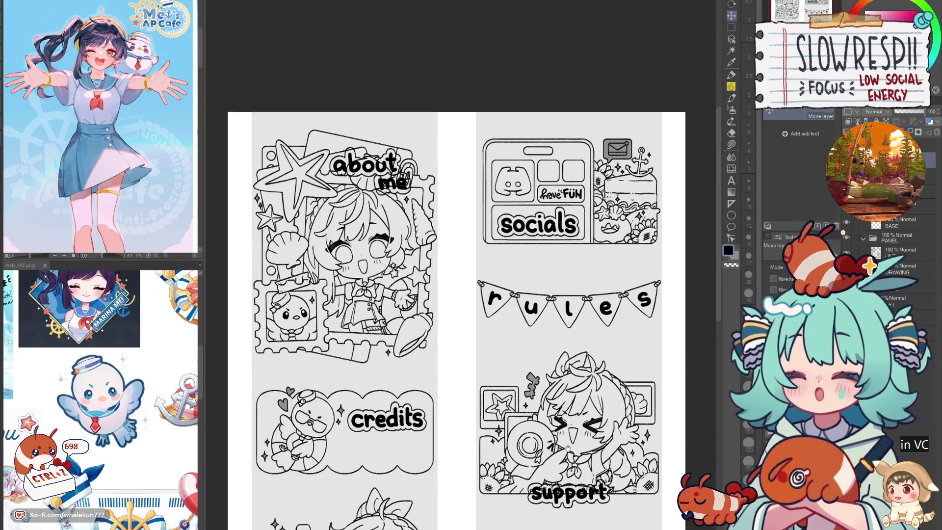
scroll(594, 373, down, 5)
scroll(607, 405, down, 1)
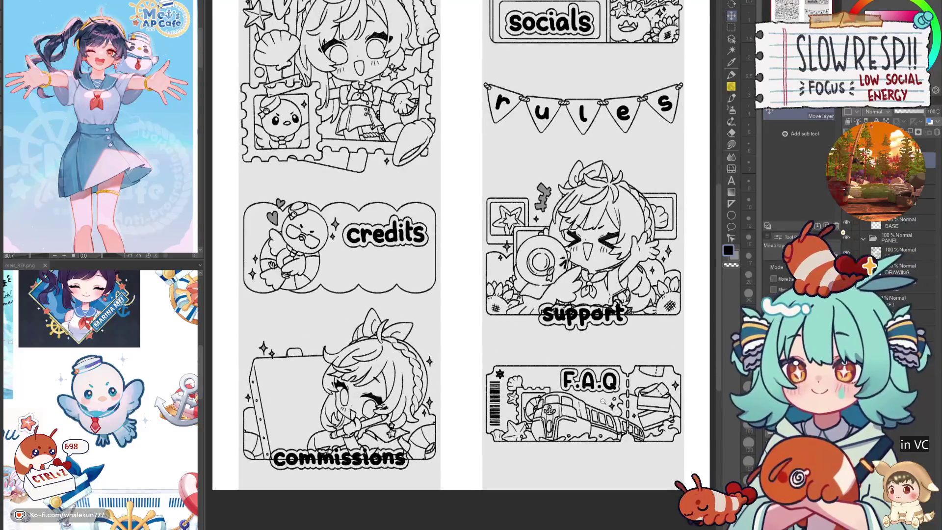
scroll(607, 404, down, 1)
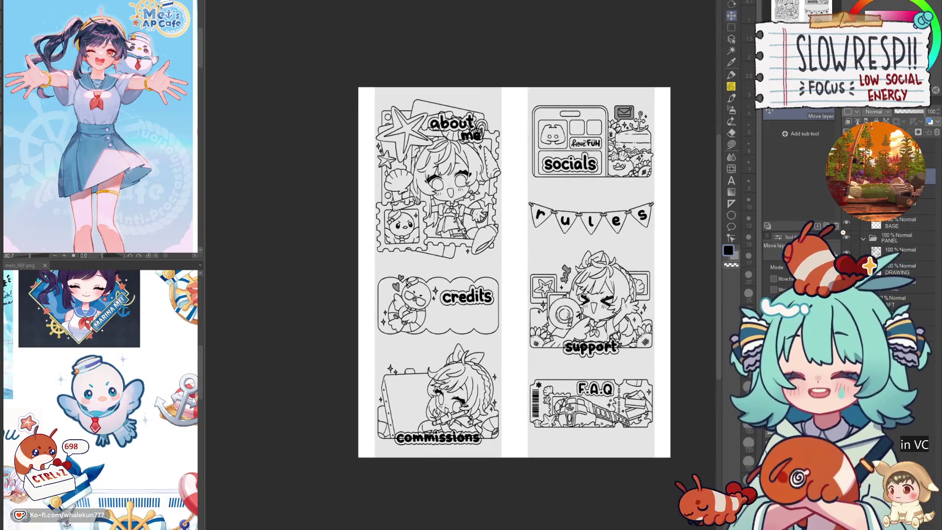
key(g)
drag(477, 139, 508, 297)
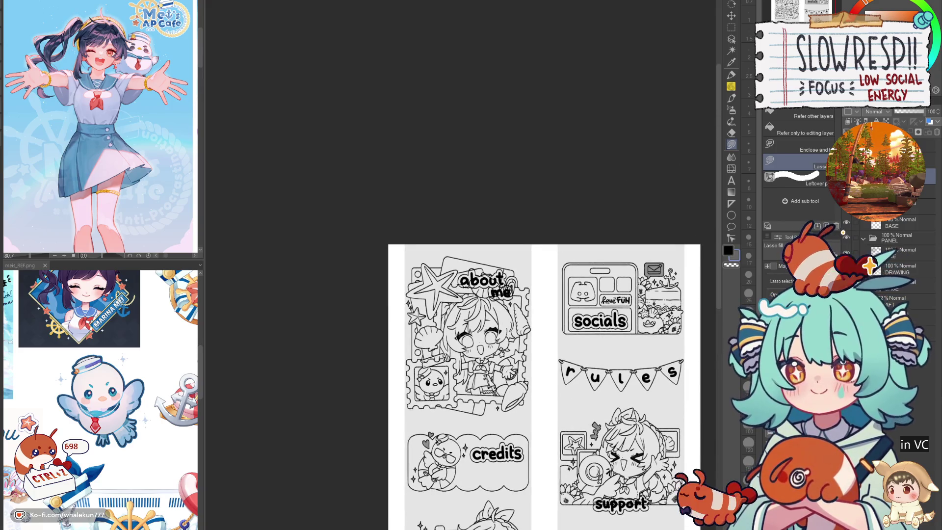
scroll(486, 268, up, 4)
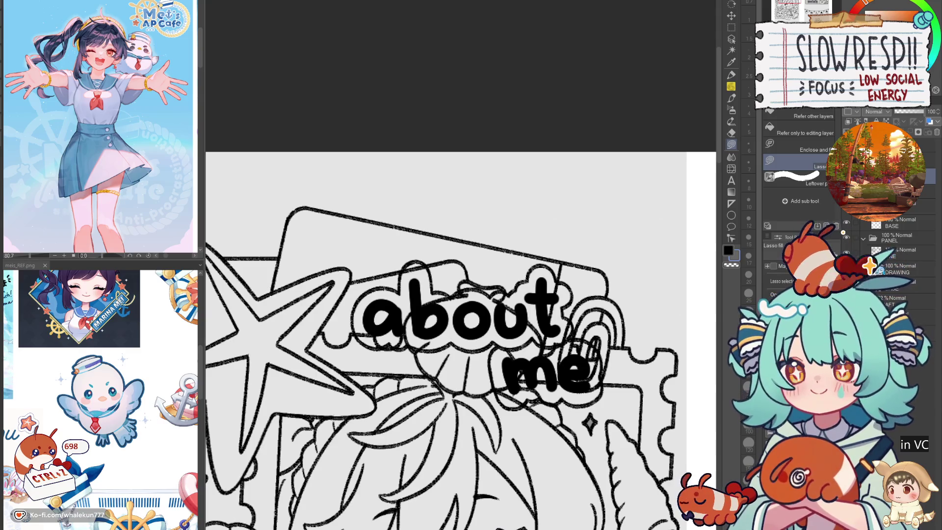
click(897, 237)
click(903, 111)
- On the fill layer, lasso-fill gray around the a, b and o of 'about'
click(922, 176)
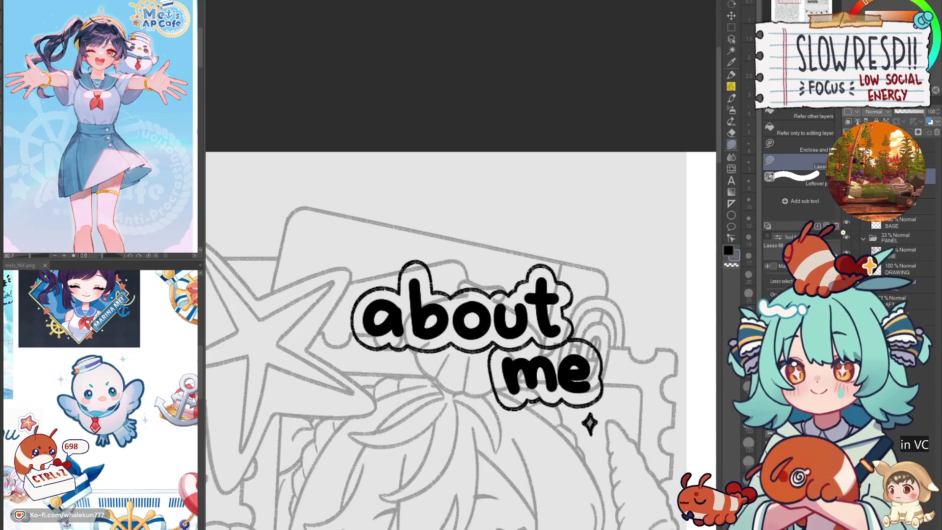
scroll(368, 302, up, 3)
mouse_move(461, 272)
mouse_down()
mouse_move(417, 255)
mouse_move(349, 290)
mouse_move(330, 373)
mouse_move(393, 419)
mouse_move(502, 268)
mouse_up()
mouse_move(492, 183)
mouse_down()
mouse_move(472, 201)
mouse_move(438, 382)
mouse_move(445, 418)
mouse_move(493, 416)
mouse_up()
mouse_move(506, 184)
mouse_down()
mouse_move(481, 193)
mouse_move(542, 209)
mouse_move(555, 313)
mouse_move(467, 393)
mouse_up()
mouse_move(543, 275)
mouse_down()
mouse_move(558, 267)
mouse_move(595, 342)
mouse_move(539, 368)
mouse_up()
mouse_move(588, 413)
mouse_down()
mouse_move(545, 397)
mouse_move(538, 403)
mouse_move(522, 387)
mouse_up()
mouse_move(362, 367)
mouse_down()
mouse_move(415, 392)
mouse_move(466, 395)
mouse_move(544, 287)
mouse_move(480, 277)
mouse_up()
drag(607, 360, 532, 360)
mouse_move(456, 368)
mouse_down()
mouse_move(545, 395)
mouse_move(439, 307)
mouse_up()
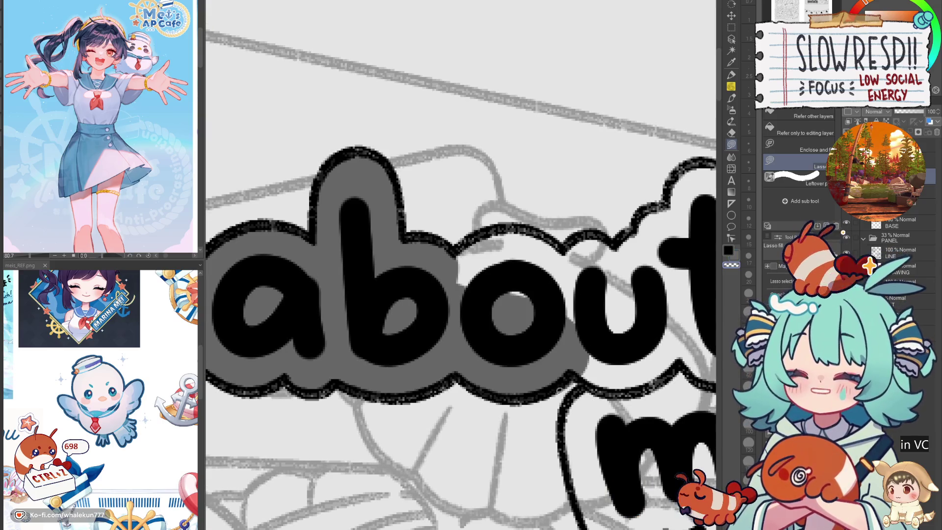
- Fill gray around and beneath the o, u and t gaps of 'about'
drag(561, 389, 492, 421)
mouse_move(487, 388)
mouse_down()
mouse_move(466, 412)
mouse_move(483, 426)
mouse_move(584, 348)
mouse_move(417, 328)
mouse_up()
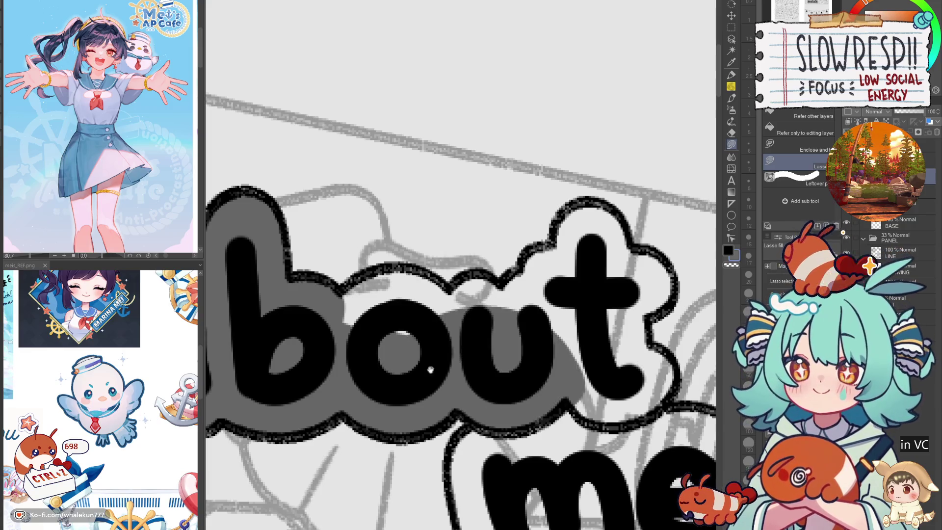
drag(426, 369, 470, 418)
mouse_move(383, 343)
mouse_down()
mouse_move(420, 315)
mouse_move(508, 405)
mouse_move(350, 383)
mouse_up()
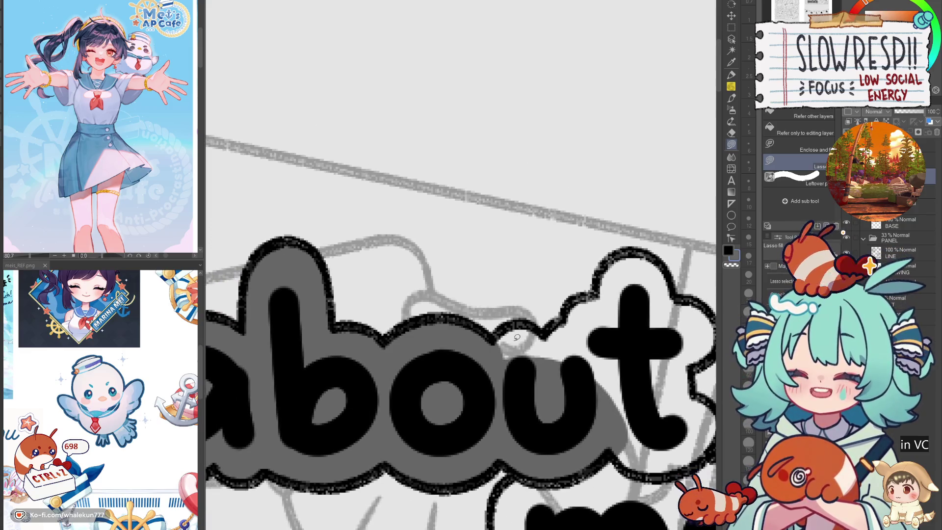
drag(520, 318, 532, 398)
mouse_move(597, 295)
mouse_down()
mouse_move(526, 357)
mouse_move(548, 456)
mouse_up()
mouse_move(557, 343)
mouse_down()
mouse_move(587, 293)
mouse_move(638, 339)
mouse_up()
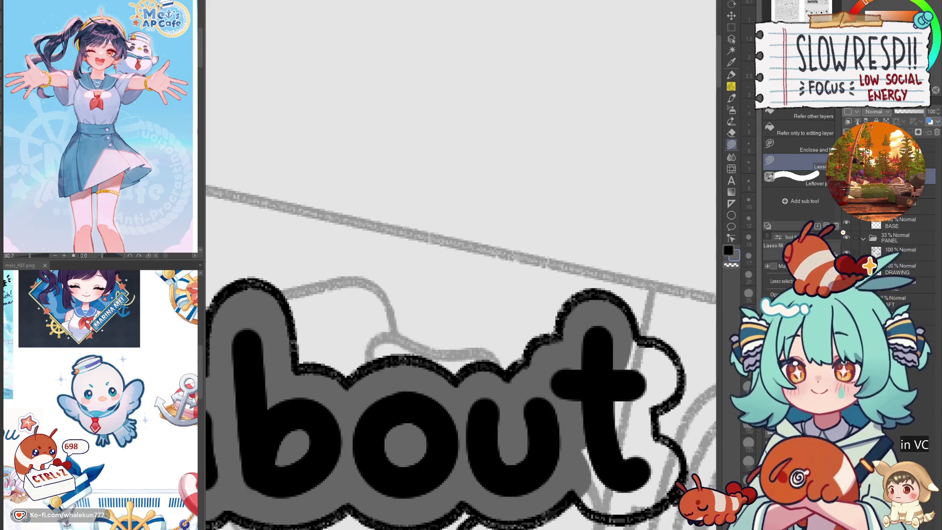
- Fill gray beside the t and between 'about' and 'me' to finish the label
drag(638, 367, 563, 305)
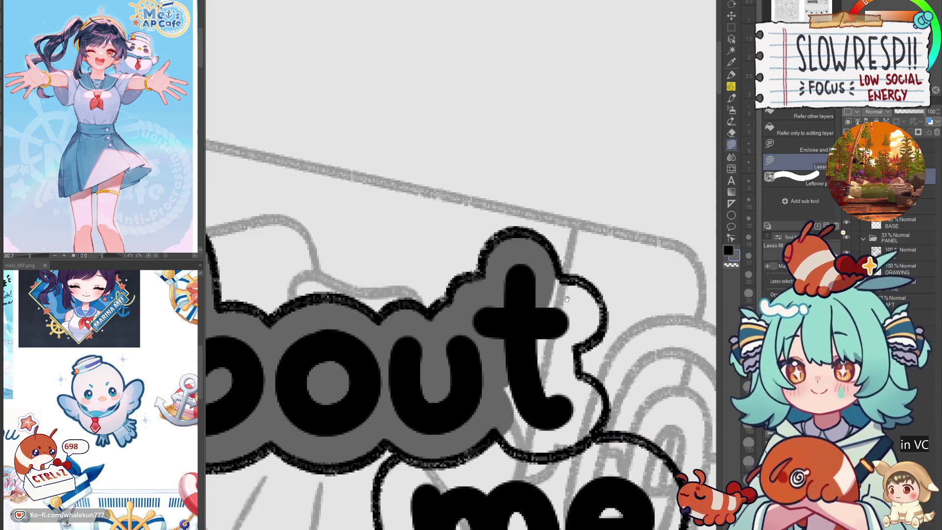
mouse_move(542, 252)
mouse_down()
mouse_move(596, 290)
mouse_move(584, 344)
mouse_move(535, 417)
mouse_up()
mouse_move(540, 353)
mouse_down()
mouse_move(528, 308)
mouse_move(598, 366)
mouse_move(478, 276)
mouse_move(450, 302)
mouse_move(464, 385)
mouse_move(491, 437)
mouse_move(552, 434)
mouse_move(547, 221)
mouse_move(527, 217)
mouse_up()
mouse_move(568, 416)
mouse_down()
mouse_move(591, 412)
mouse_move(623, 332)
mouse_move(559, 238)
mouse_up()
mouse_move(588, 407)
mouse_down()
mouse_move(500, 399)
mouse_move(583, 381)
mouse_move(539, 252)
mouse_move(631, 249)
mouse_move(662, 286)
mouse_move(672, 331)
mouse_move(651, 421)
mouse_move(571, 421)
mouse_up()
scroll(591, 369, down, 3)
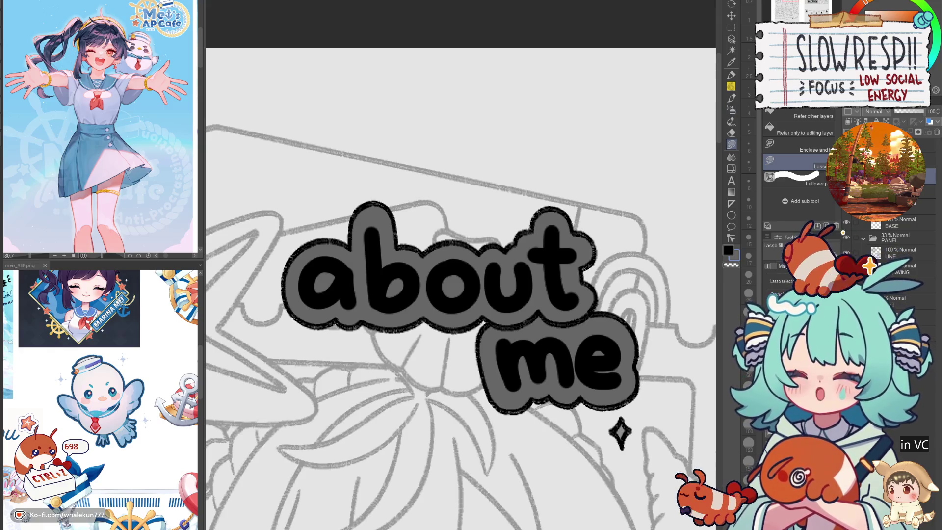
scroll(366, 256, up, 5)
scroll(366, 256, up, 2)
- Lasso-fill gray around the c, r, e and d of 'credits'
mouse_move(355, 256)
mouse_down()
mouse_move(337, 302)
mouse_move(356, 336)
mouse_move(390, 344)
mouse_move(417, 276)
mouse_move(387, 249)
mouse_move(364, 253)
mouse_up()
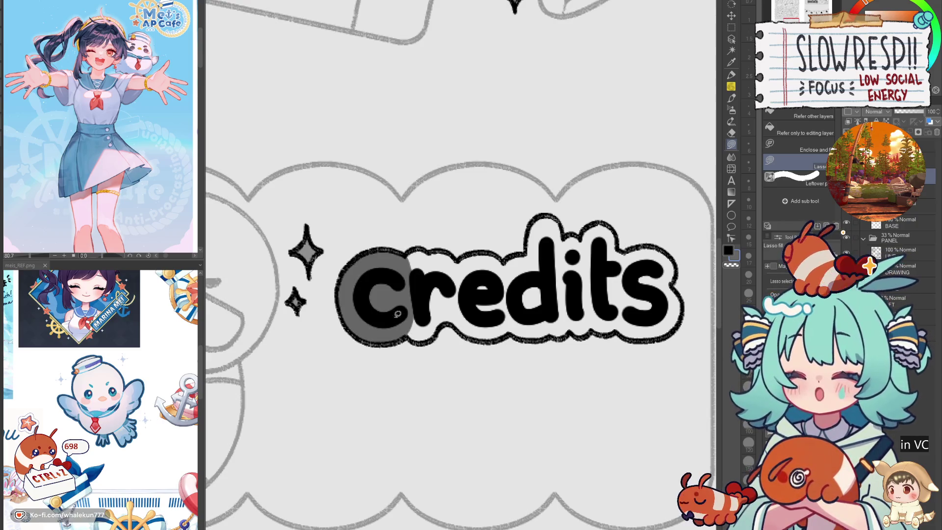
mouse_move(407, 332)
mouse_down()
mouse_move(441, 339)
mouse_move(458, 294)
mouse_move(442, 250)
mouse_move(362, 262)
mouse_up()
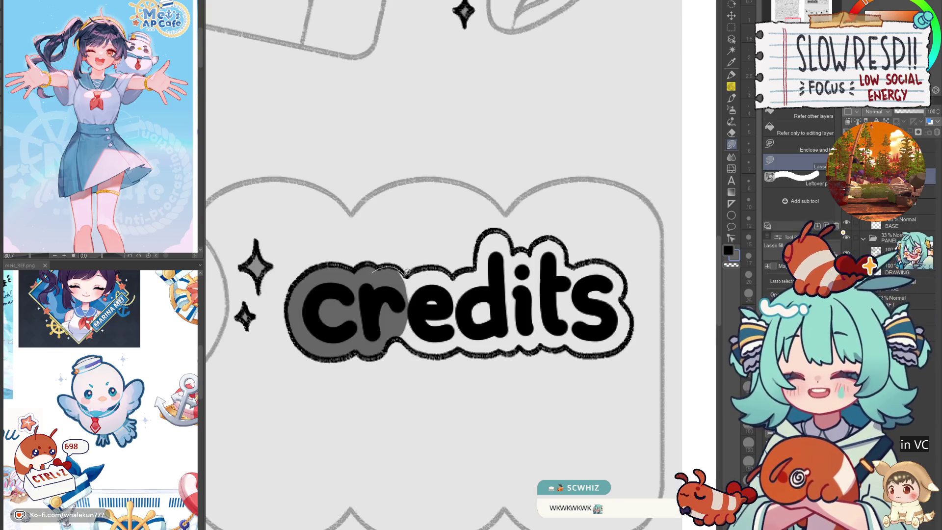
drag(410, 265, 403, 300)
mouse_move(392, 336)
mouse_down()
mouse_move(364, 351)
mouse_move(402, 326)
mouse_move(412, 346)
mouse_move(436, 354)
mouse_move(466, 324)
mouse_up()
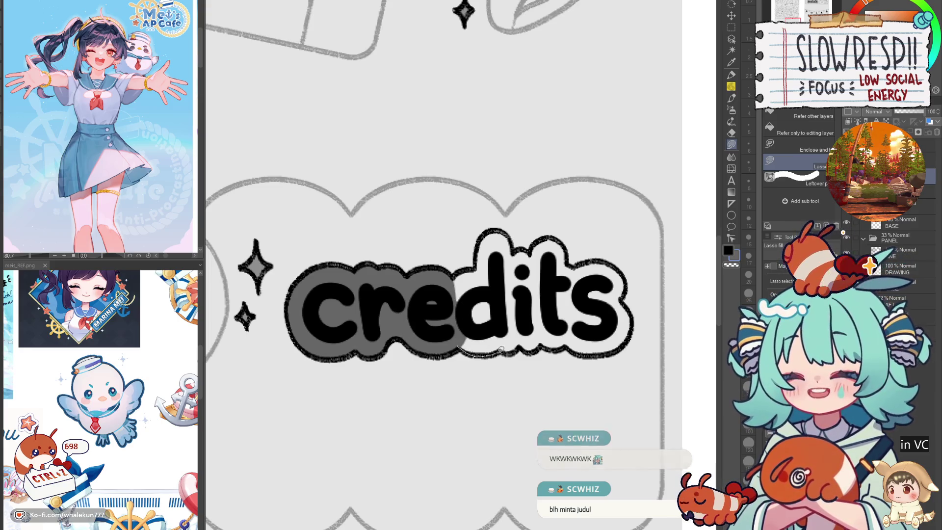
mouse_move(449, 282)
mouse_down()
mouse_move(473, 271)
mouse_move(496, 301)
mouse_up()
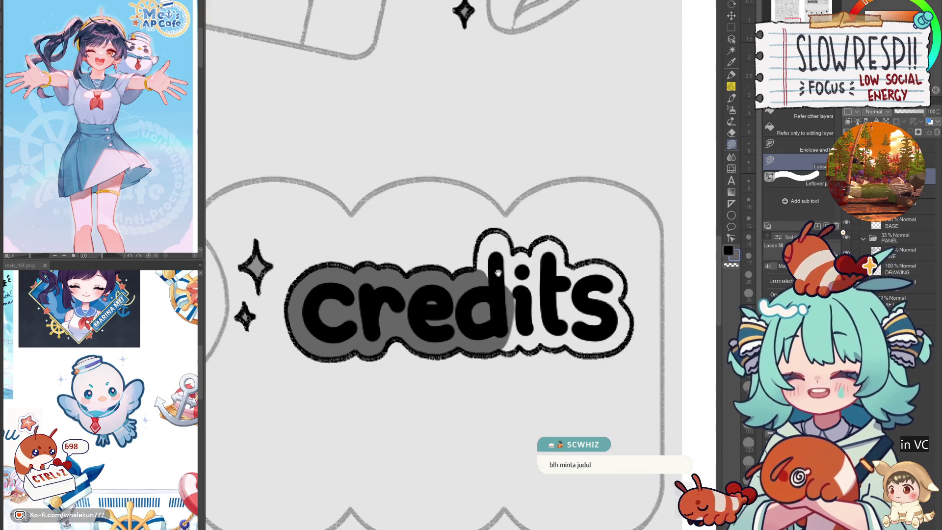
drag(508, 241, 484, 309)
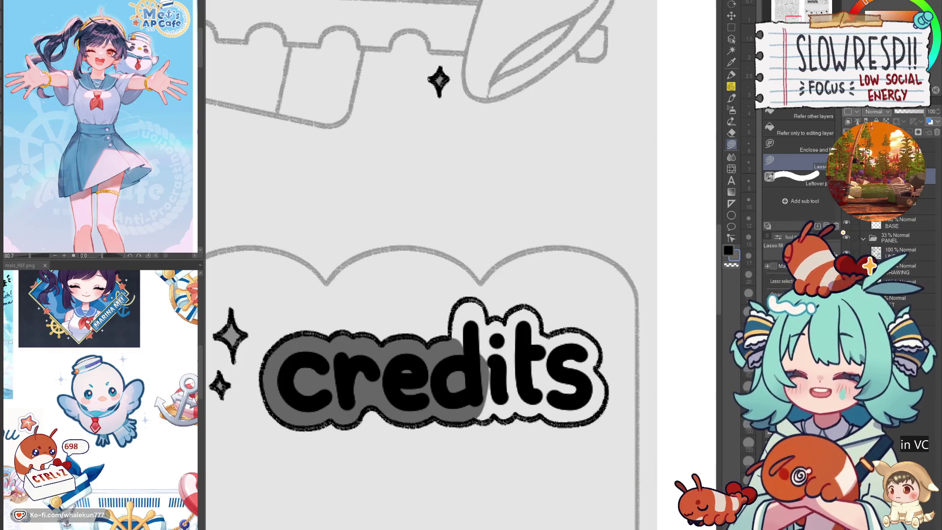
- Fill gray over the t and around the s of 'credits', then zoom out to check
mouse_move(469, 297)
mouse_down()
mouse_move(477, 278)
mouse_move(461, 292)
mouse_move(493, 341)
mouse_move(500, 287)
mouse_move(481, 277)
mouse_move(521, 312)
mouse_move(471, 351)
mouse_move(484, 319)
mouse_move(529, 280)
mouse_move(550, 307)
mouse_move(545, 346)
mouse_up()
mouse_move(535, 282)
mouse_down()
mouse_move(584, 310)
mouse_move(558, 388)
mouse_move(508, 396)
mouse_move(483, 383)
mouse_move(482, 363)
mouse_up()
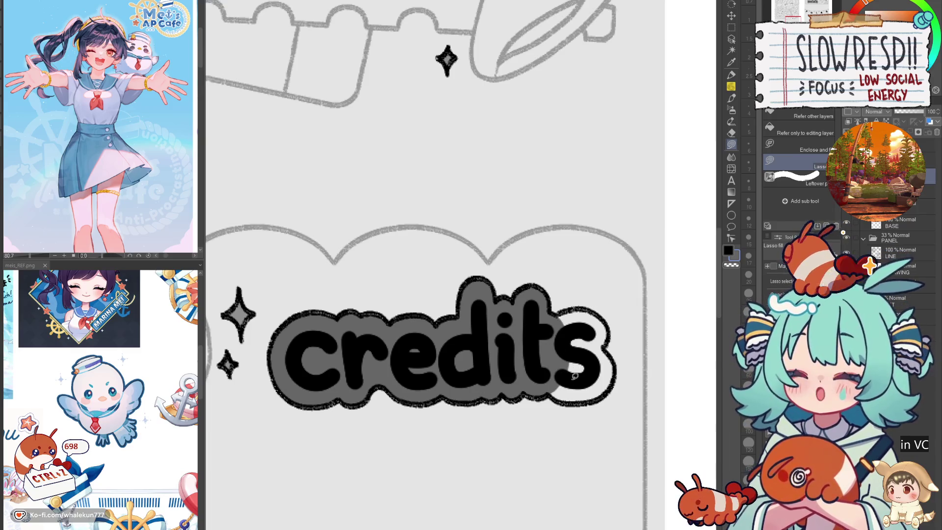
mouse_move(550, 388)
mouse_down()
mouse_move(591, 401)
mouse_move(614, 375)
mouse_move(602, 313)
mouse_up()
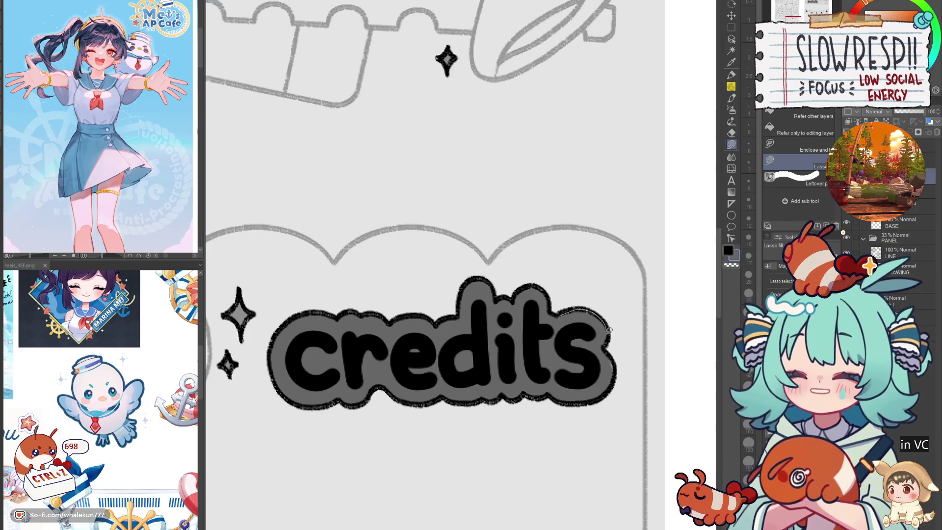
drag(604, 345, 618, 387)
drag(559, 394, 580, 343)
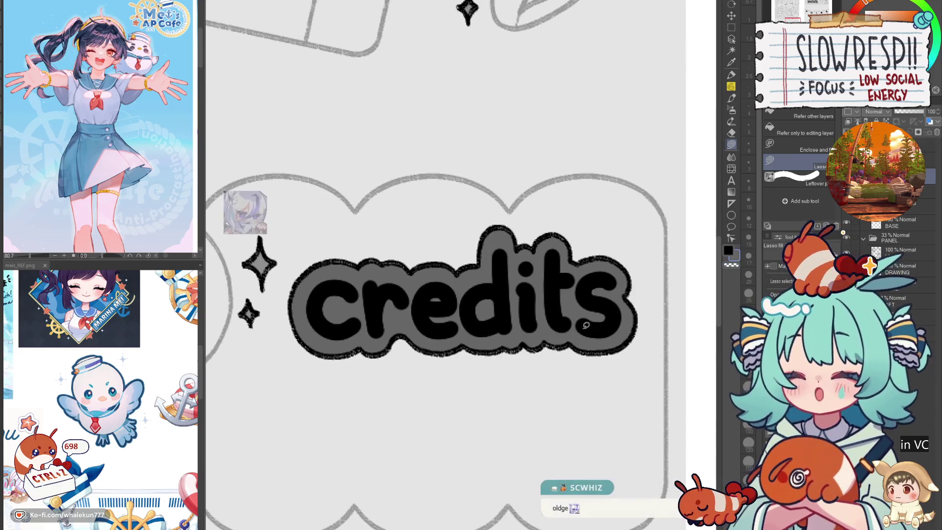
ctrl+alt+click(576, 367)
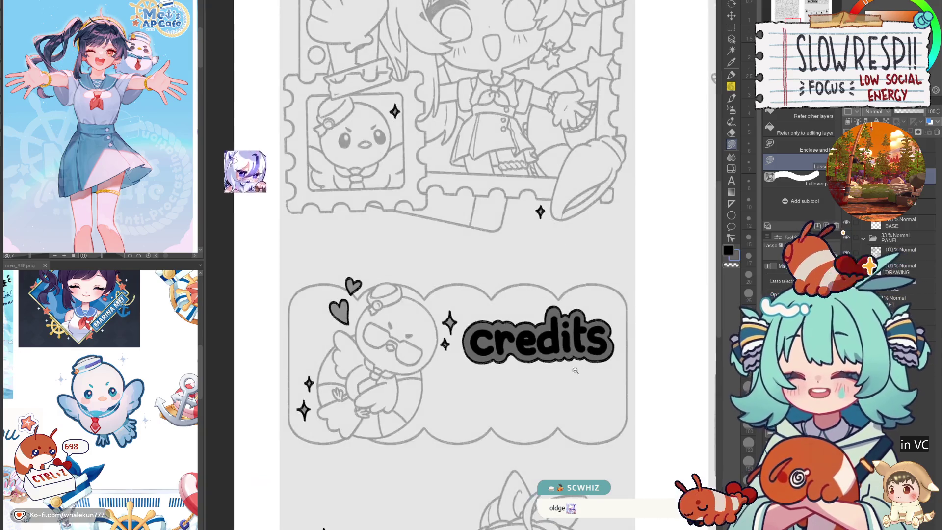
- Move to the 'commissions' label and fill gray around the C and o
drag(576, 367, 632, 26)
scroll(456, 334, up, 5)
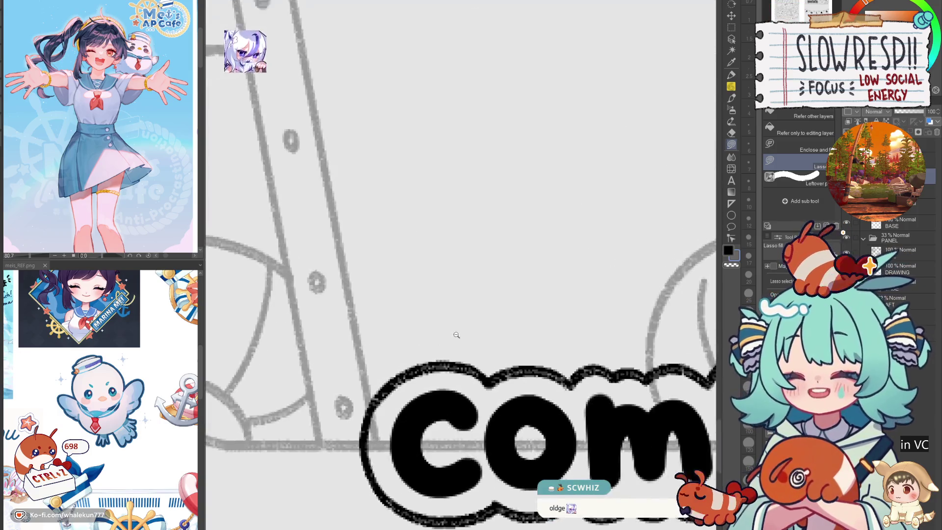
drag(456, 334, 479, 212)
mouse_move(523, 259)
mouse_down()
mouse_move(426, 251)
mouse_move(395, 343)
mouse_move(544, 246)
mouse_move(520, 260)
mouse_move(436, 230)
mouse_up()
mouse_move(340, 313)
mouse_down()
mouse_move(330, 336)
mouse_move(447, 287)
mouse_move(374, 309)
mouse_move(440, 282)
mouse_move(487, 359)
mouse_move(501, 260)
mouse_up()
- Fill gray around the lower o, the m's and the following letters
mouse_move(522, 325)
mouse_down()
mouse_move(591, 338)
mouse_move(495, 281)
mouse_up()
mouse_move(587, 320)
mouse_down()
mouse_move(634, 279)
mouse_move(633, 302)
mouse_up()
drag(633, 302, 530, 330)
mouse_move(445, 279)
mouse_down()
mouse_move(459, 260)
mouse_move(593, 256)
mouse_move(449, 277)
mouse_up()
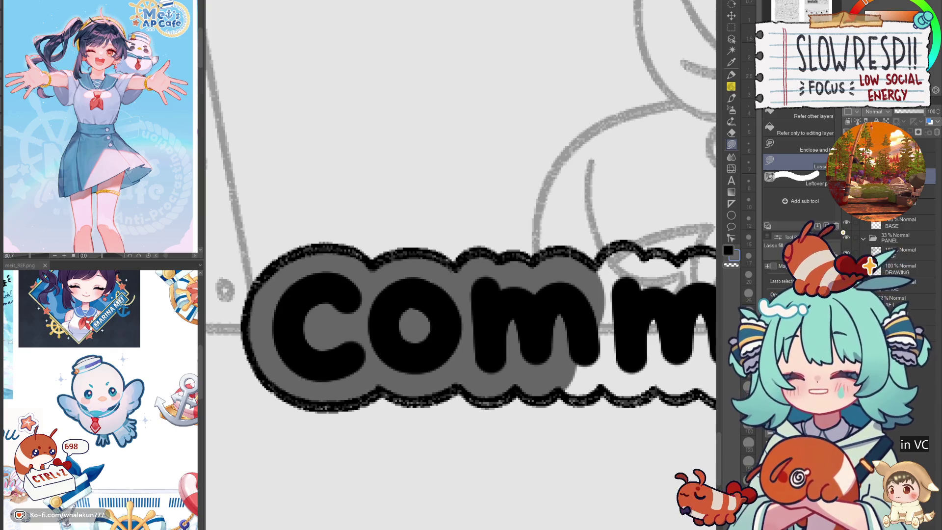
drag(575, 237, 364, 251)
mouse_move(378, 291)
mouse_down()
mouse_move(434, 264)
mouse_move(432, 387)
mouse_move(365, 392)
mouse_move(373, 417)
mouse_move(398, 353)
mouse_move(425, 334)
mouse_up()
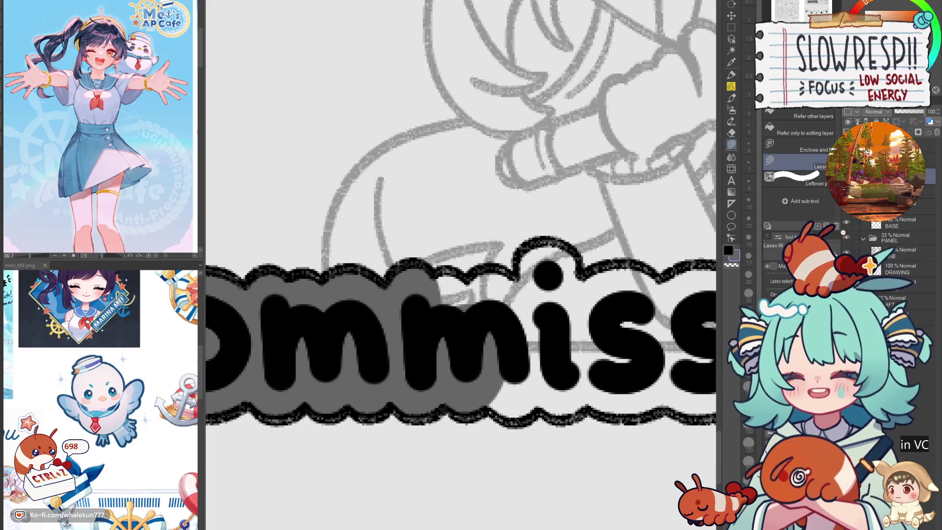